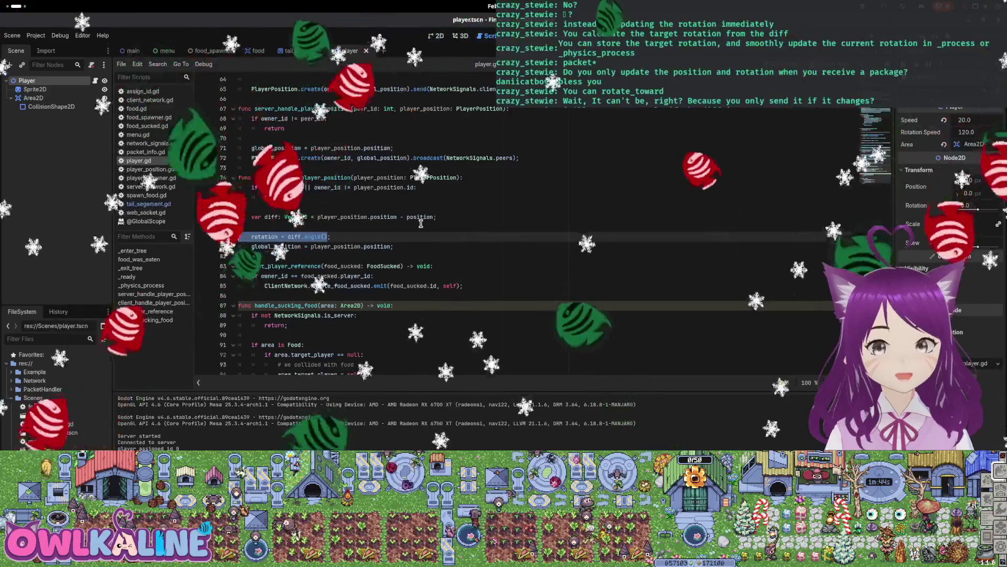
Step: Review the rotation code, highlighting ideal_angle, rotation, diff and the global_position assignment
key("Right")
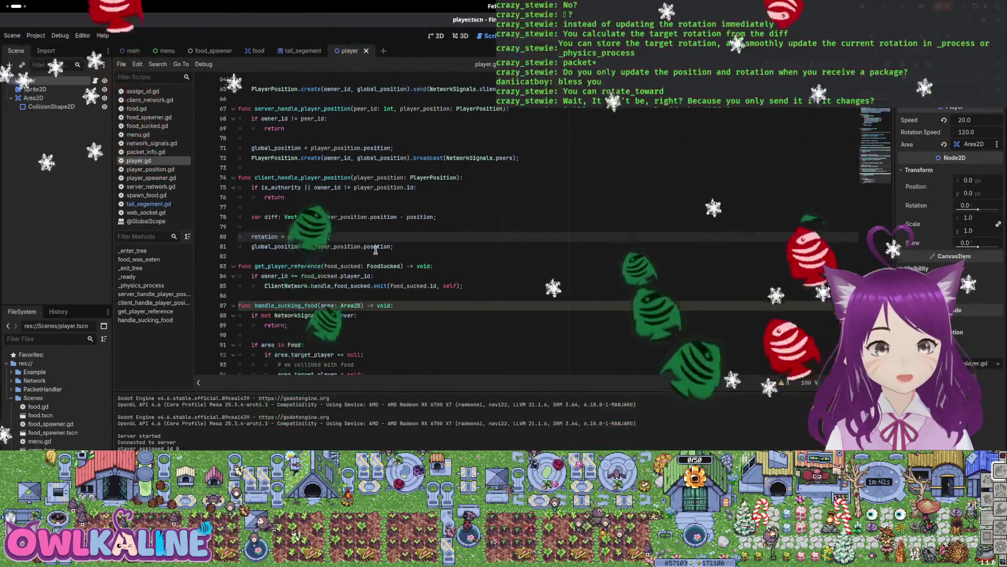
scroll(376, 250, "up", 4)
left_click_drag(277, 167, 366, 184)
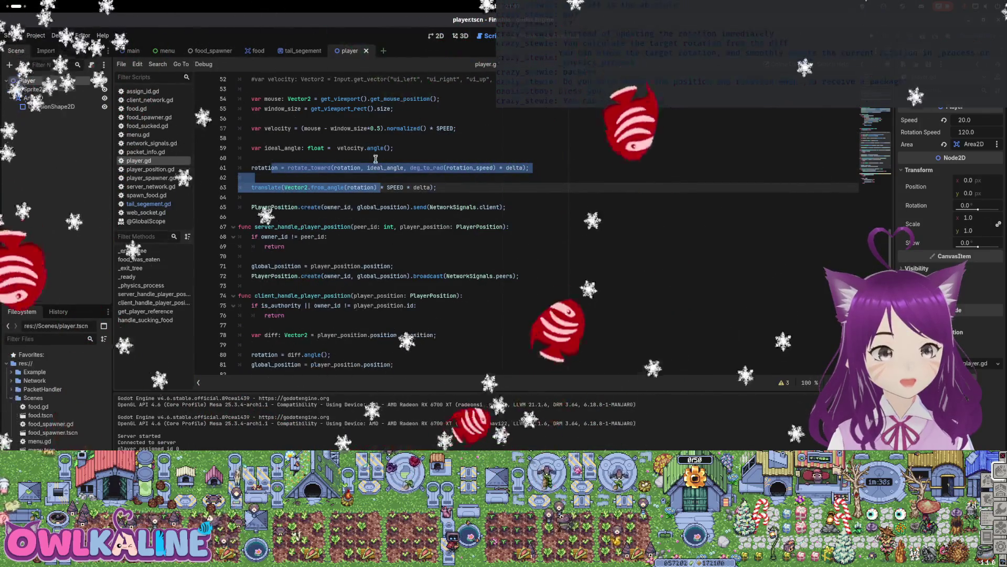
double_click(385, 167)
double_click(259, 168)
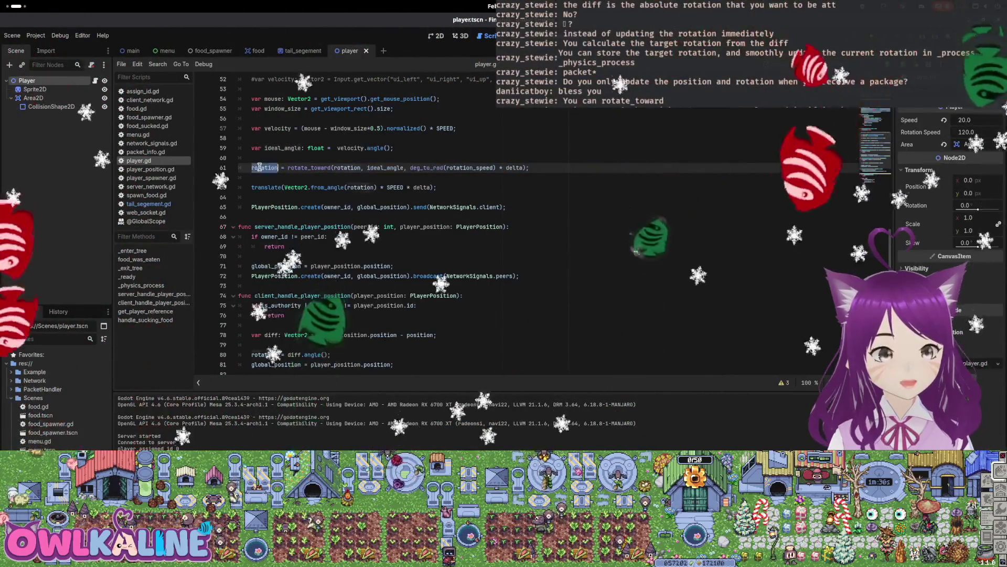
mouse_move(264, 169)
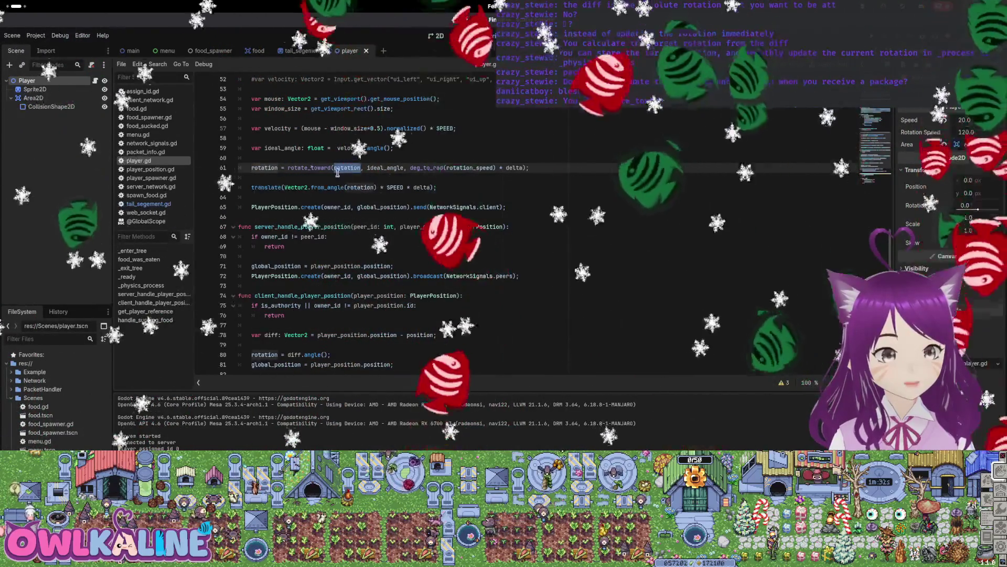
double_click(361, 187)
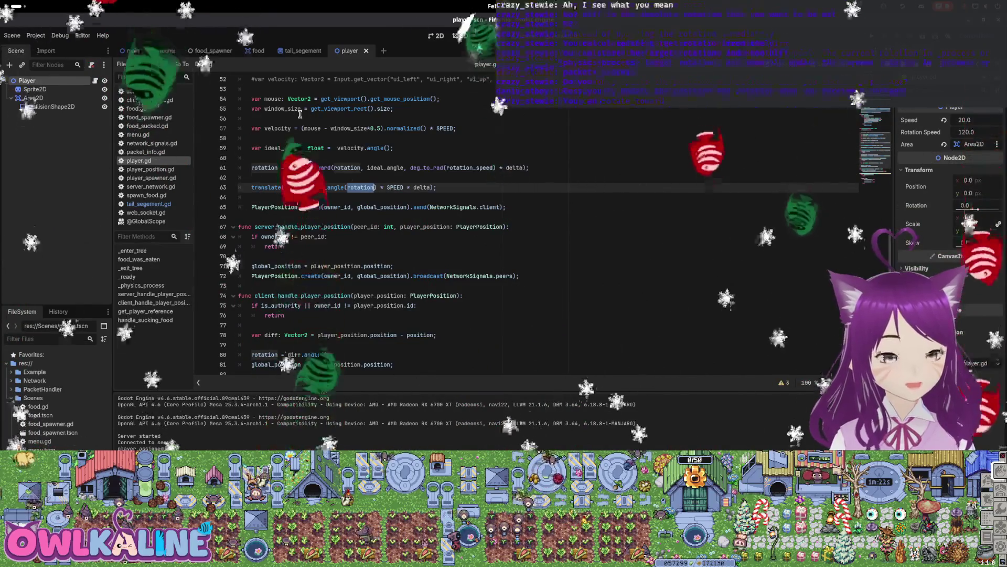
scroll(336, 221, "down", 5)
left_click(319, 315)
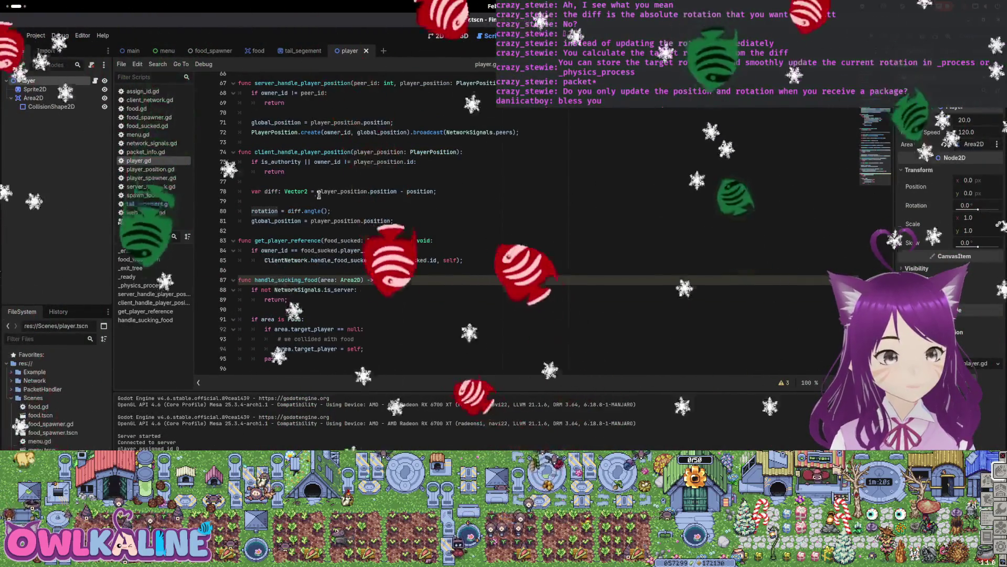
left_click_drag(284, 191, 366, 191)
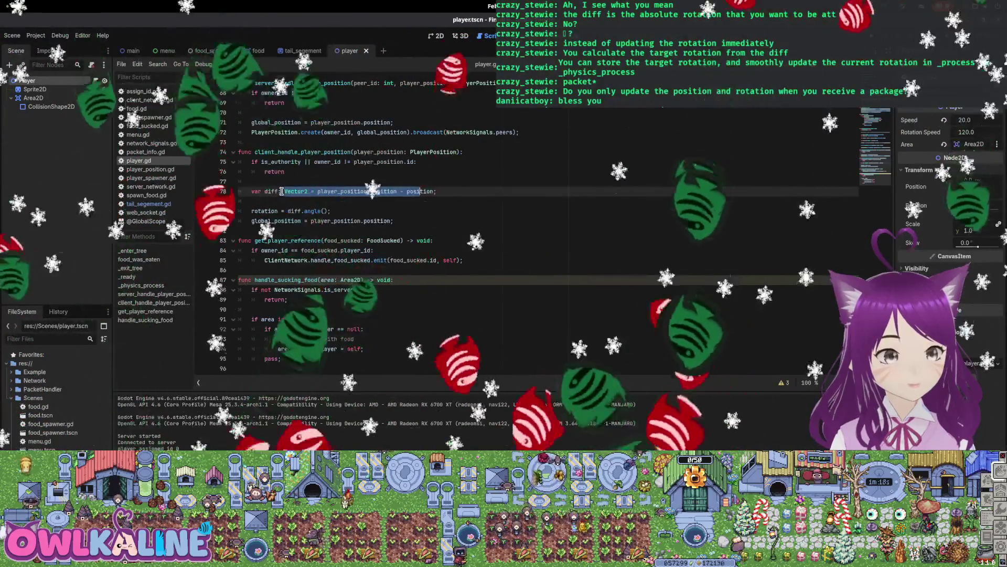
double_click(271, 191)
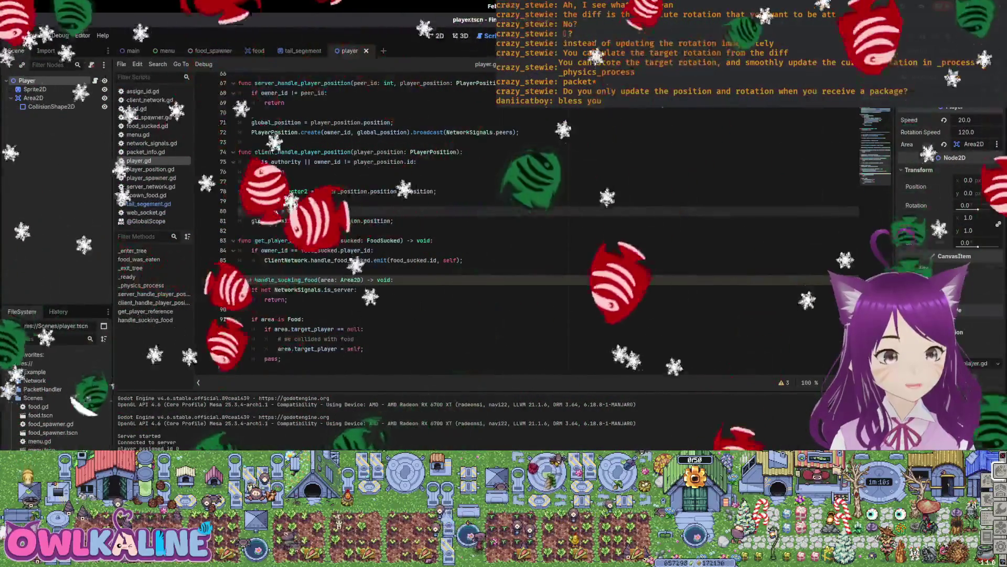
mouse_move(268, 221)
left_mouse_down()
mouse_move(402, 231)
mouse_move(395, 221)
left_mouse_up()
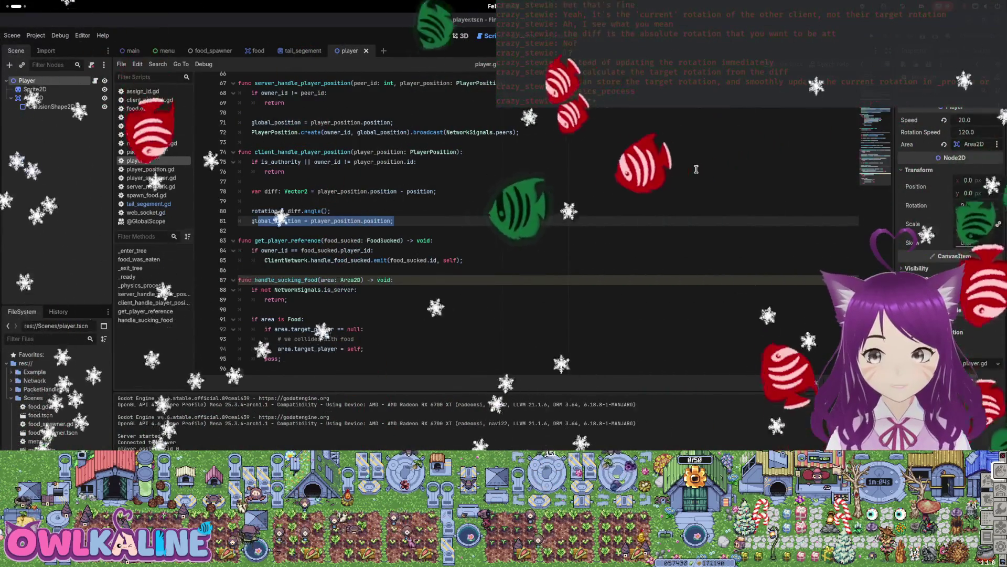
Step: Scroll through lines 75–86 of player.gd around client_handle_player_position
left_click(625, 162)
scroll(627, 173, "up", 2)
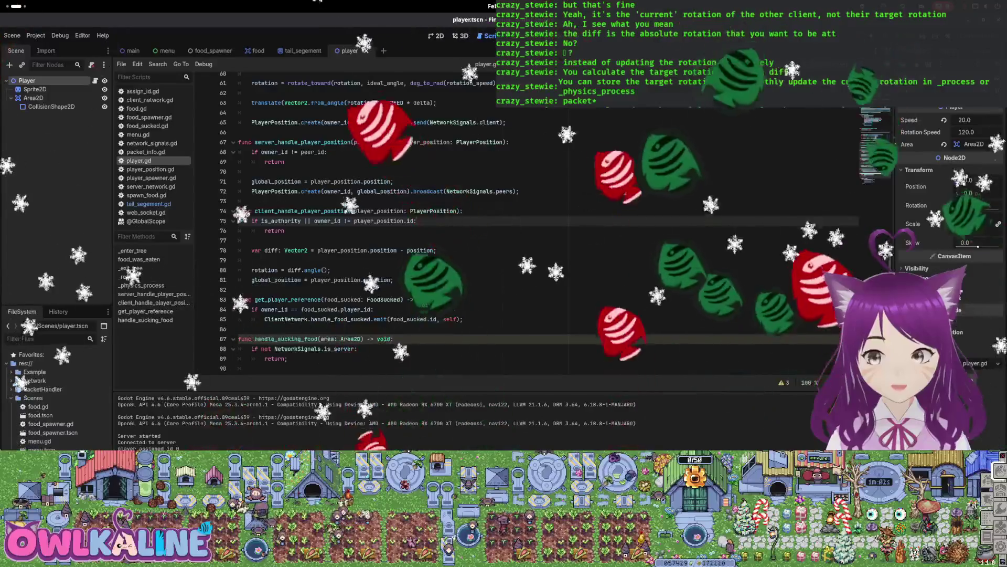
scroll(629, 187, "down", 2)
left_click(397, 268)
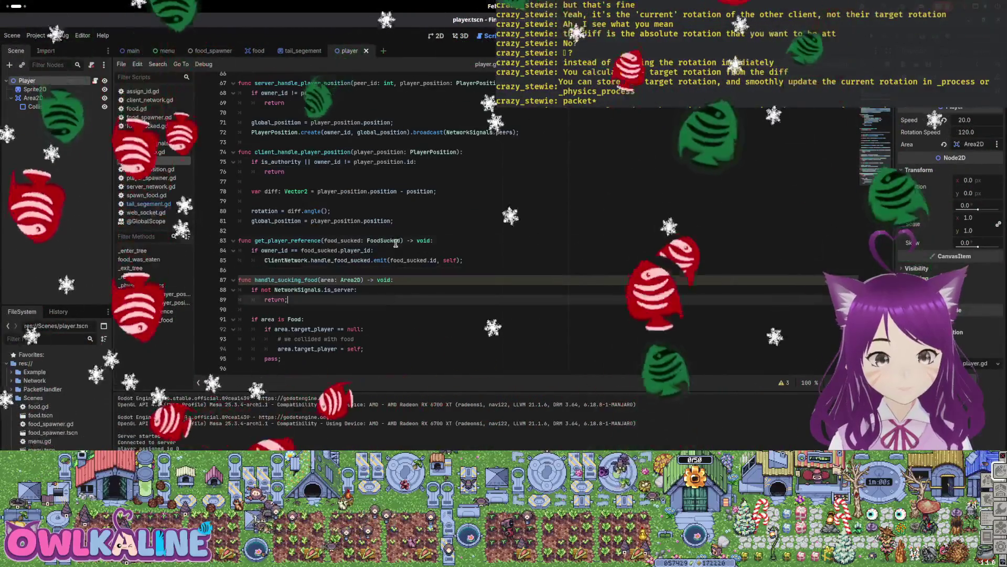
scroll(404, 260, "up", 11)
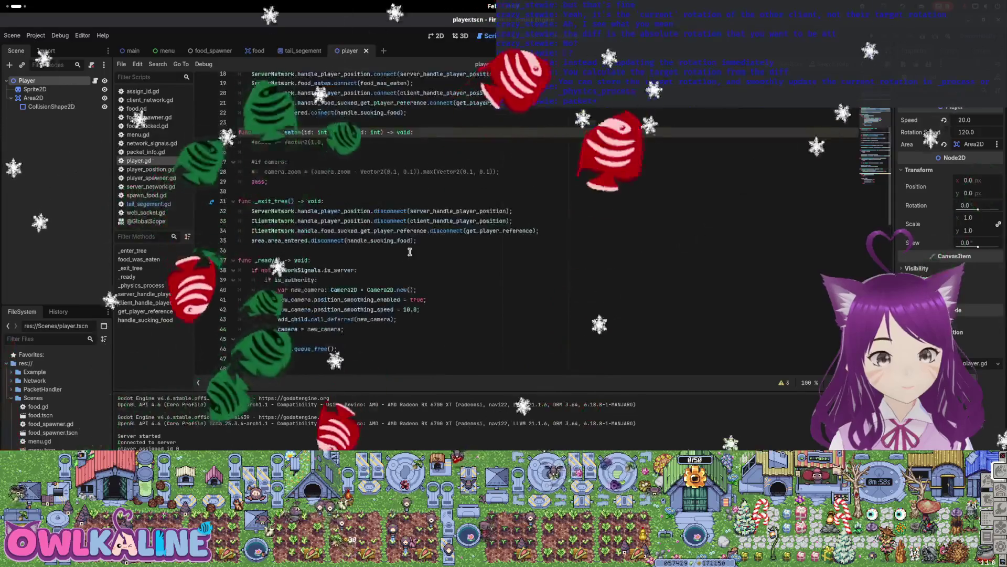
scroll(410, 252, "down", 11)
scroll(411, 252, "up", 11)
scroll(411, 252, "down", 11)
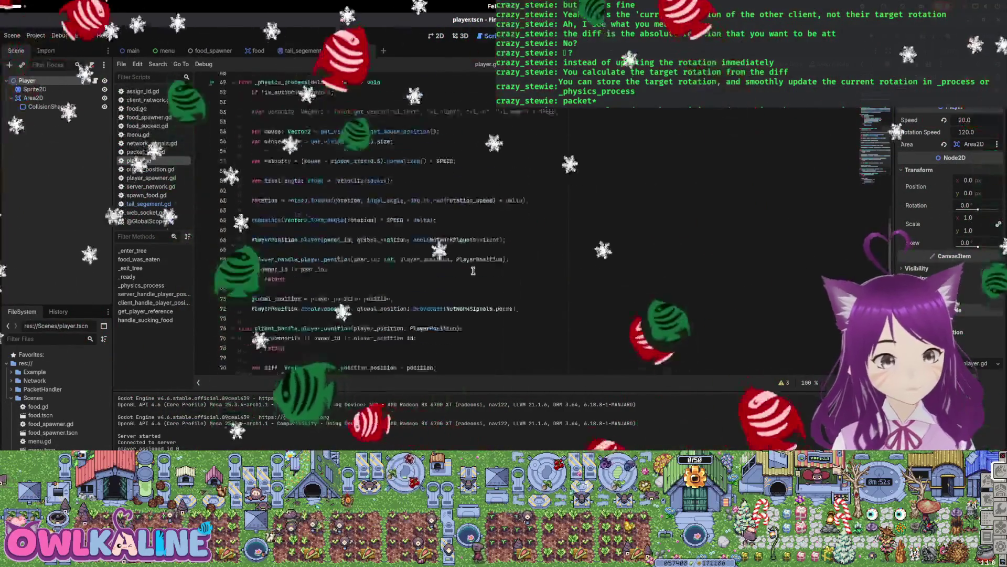
scroll(461, 274, "up", 4)
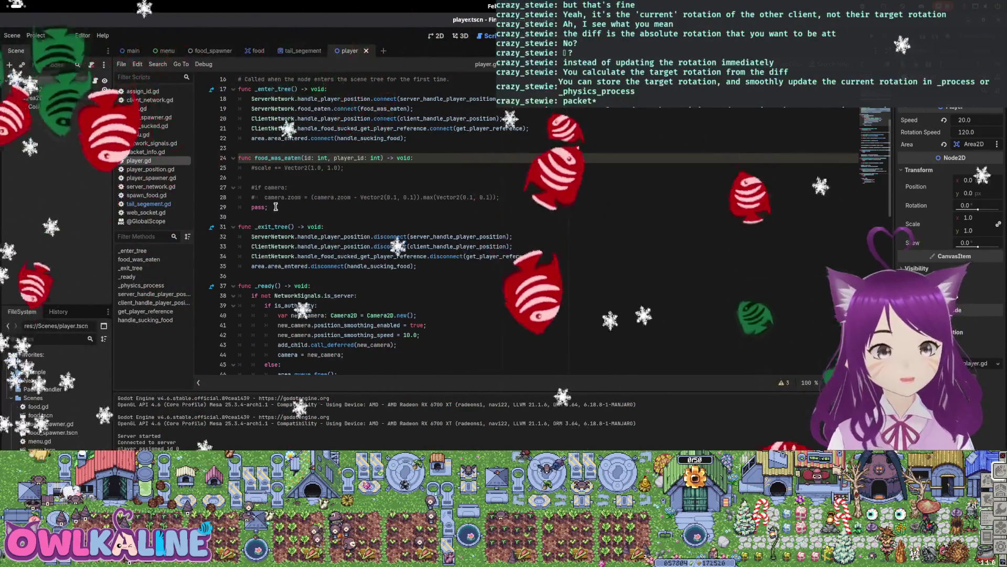
Step: Delete the food_was_eaten function and inspect the resulting undeclared-identifier error on line 19
left_click_drag(276, 207, 367, 148)
key("BackSpace")
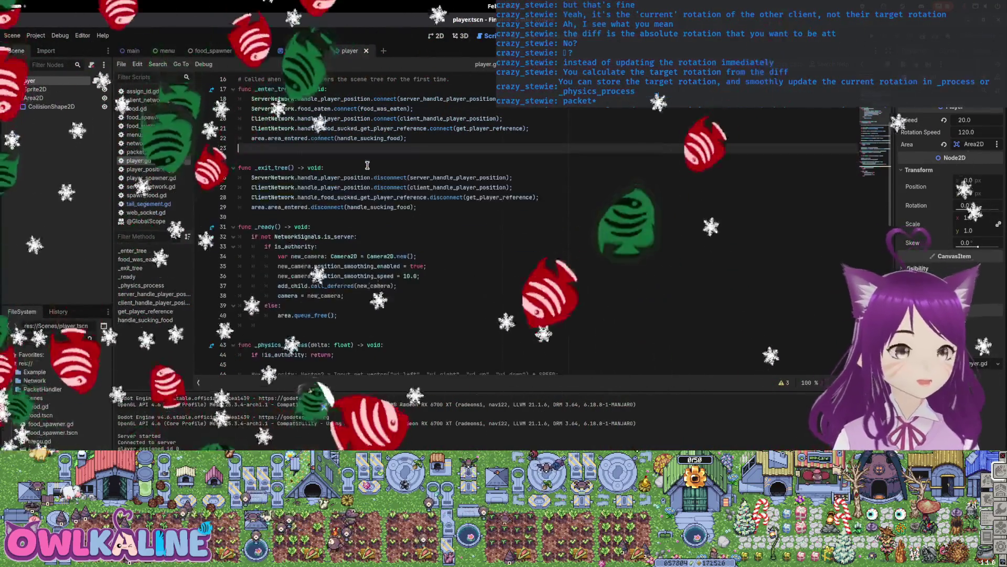
scroll(453, 234, "down", 3)
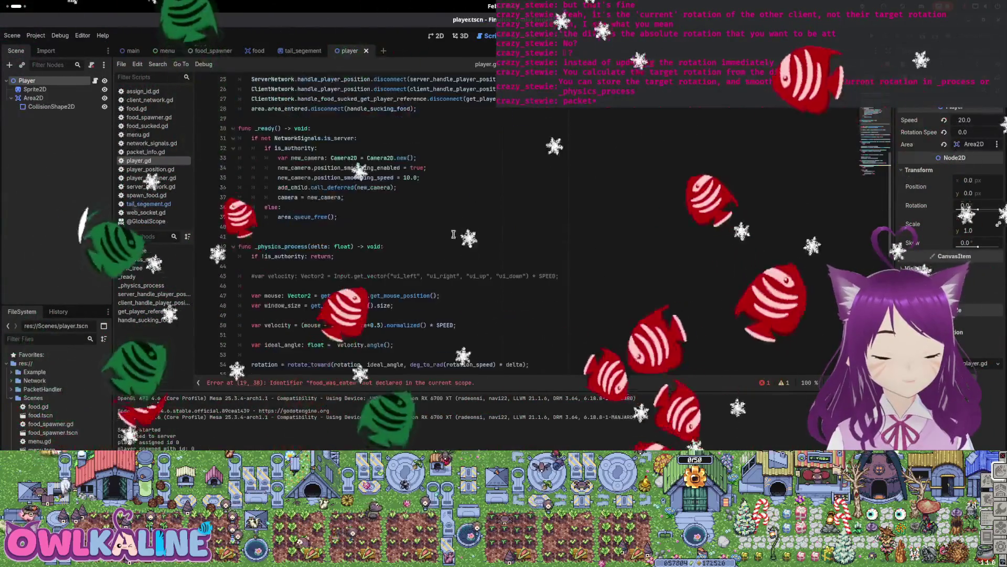
scroll(454, 234, "down", 4)
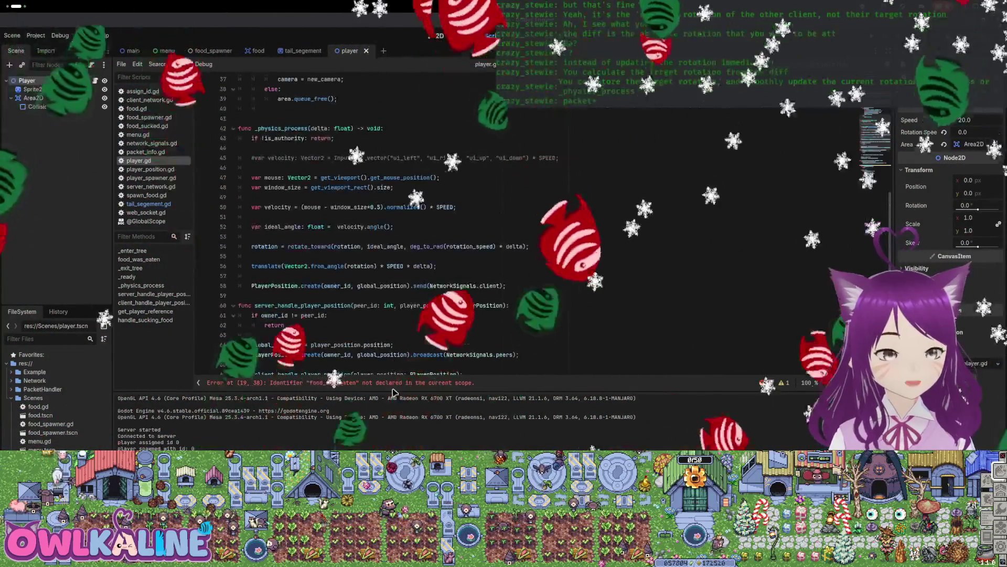
left_click(394, 382)
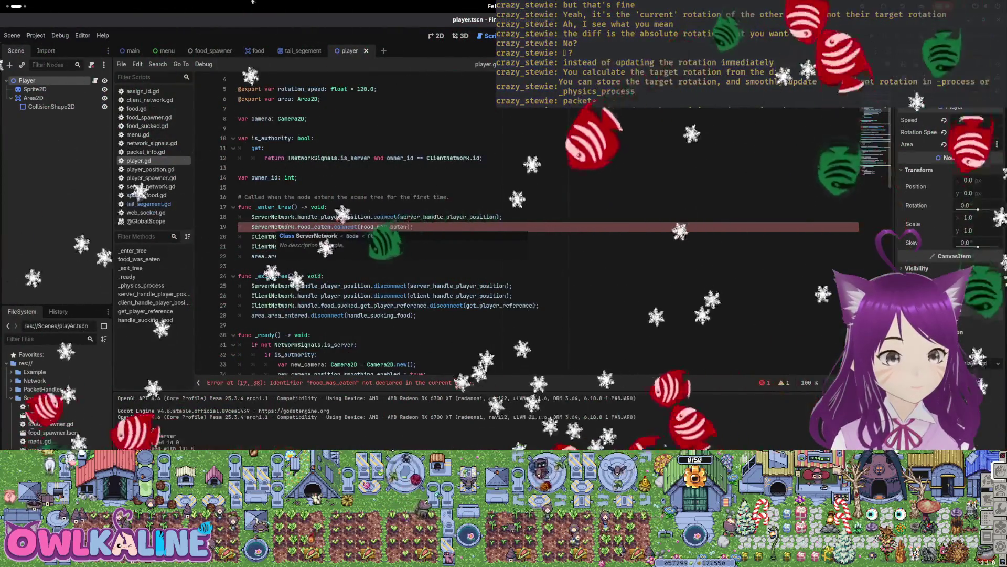
scroll(354, 246, "down", 6)
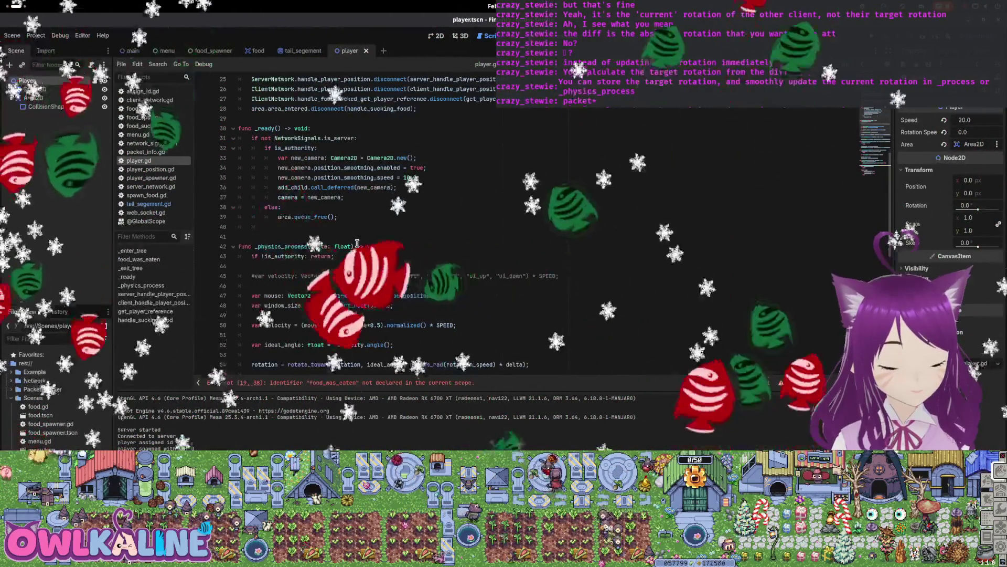
Step: Search the script for food_was_eaten and restore the deleted function with undo
key("ctrl+f")
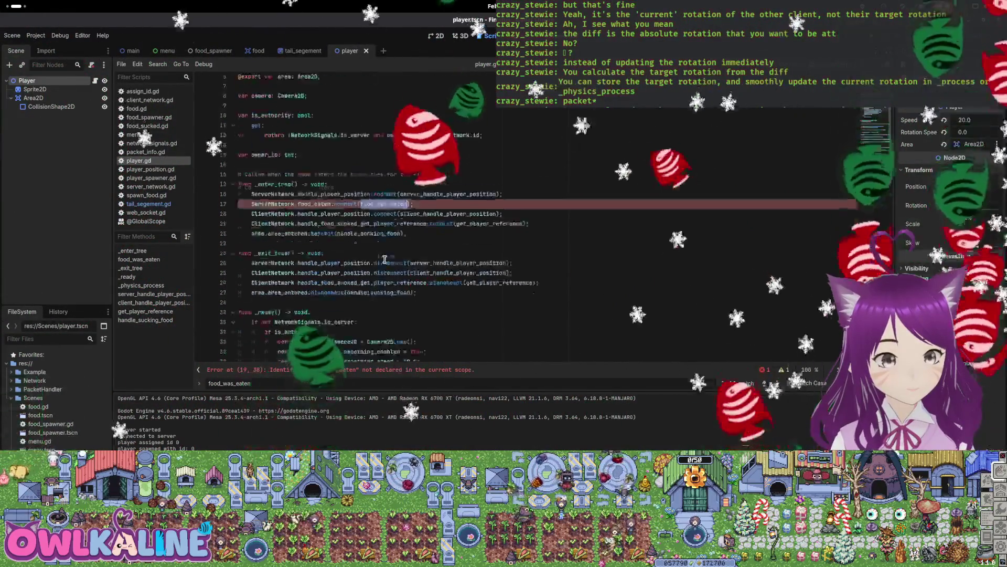
scroll(384, 259, "down", 10)
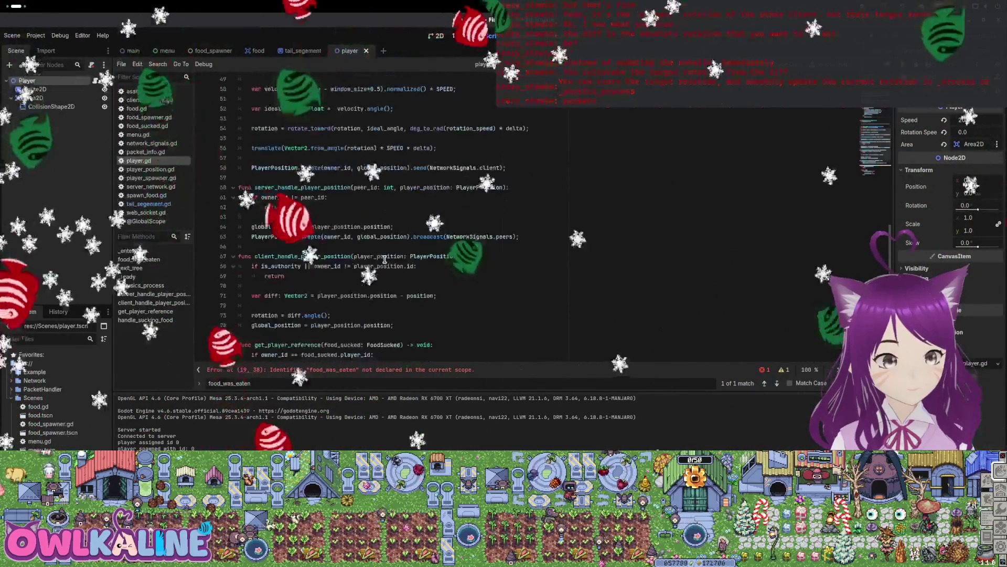
scroll(344, 225, "up", 4)
scroll(332, 245, "up", 2)
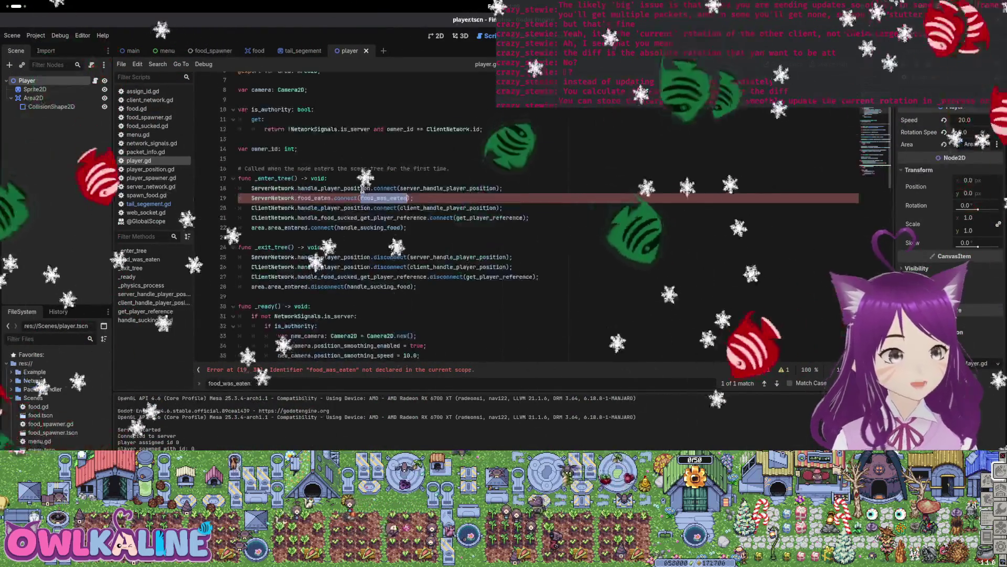
key("ctrl+z")
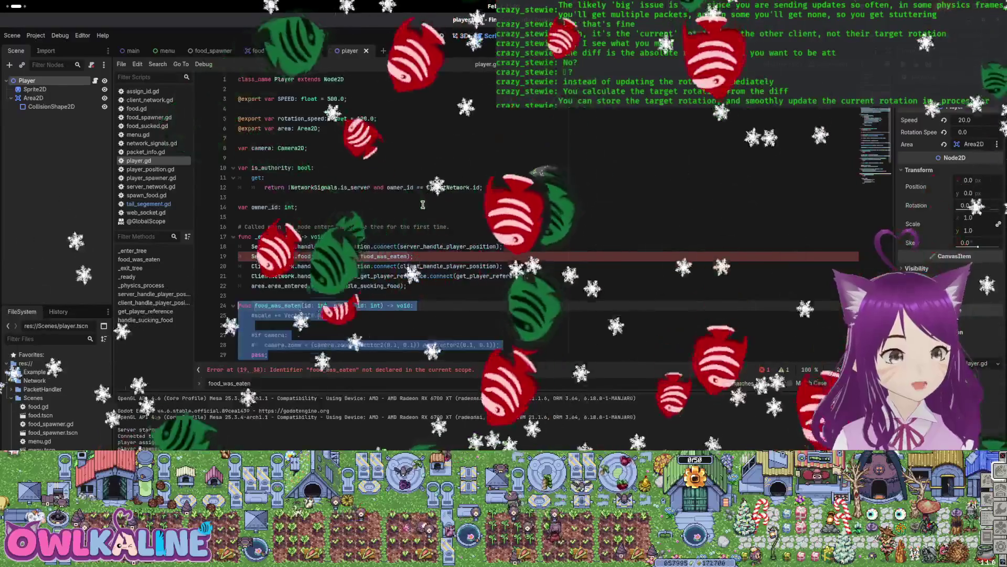
scroll(367, 236, "down", 2)
left_click(323, 264)
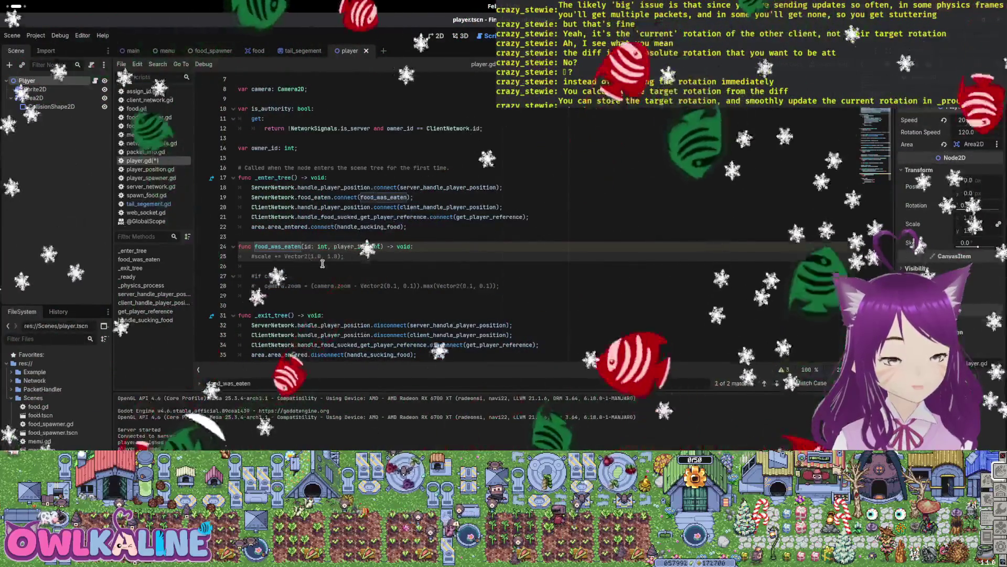
scroll(348, 291, "down", 2)
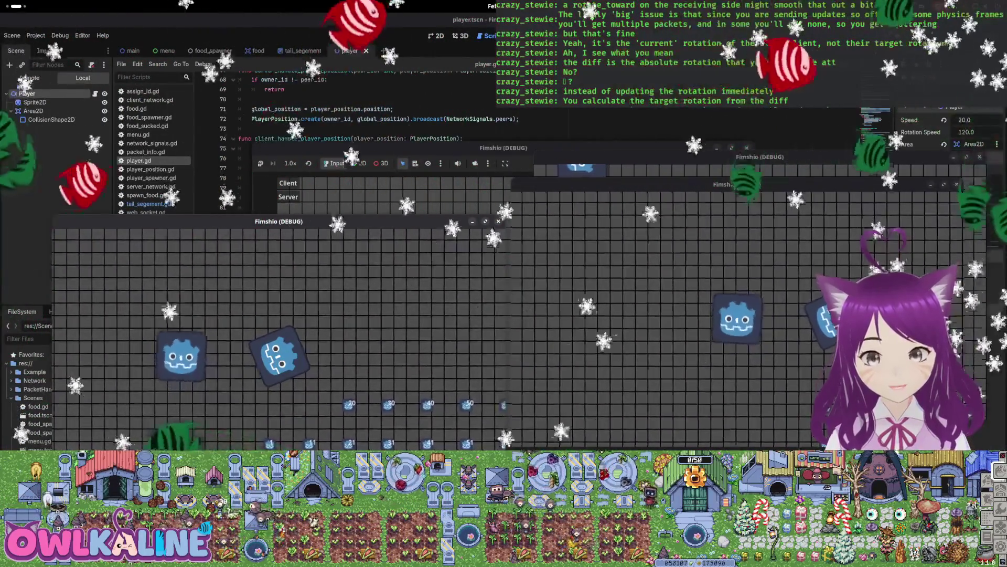
Step: Stop the running test games and write diff.angle() on a new line after line 80
key("F8")
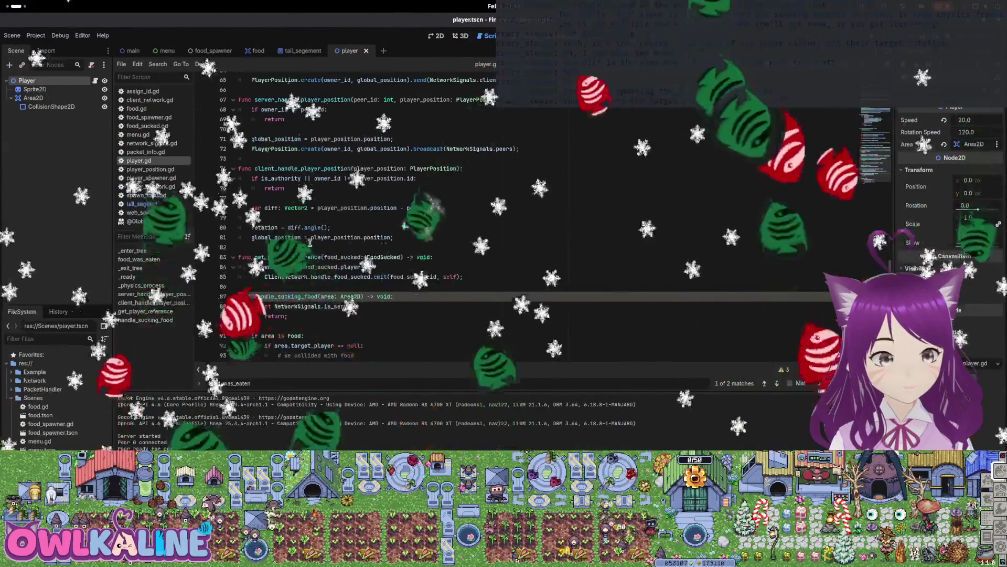
scroll(313, 239, "up", 2)
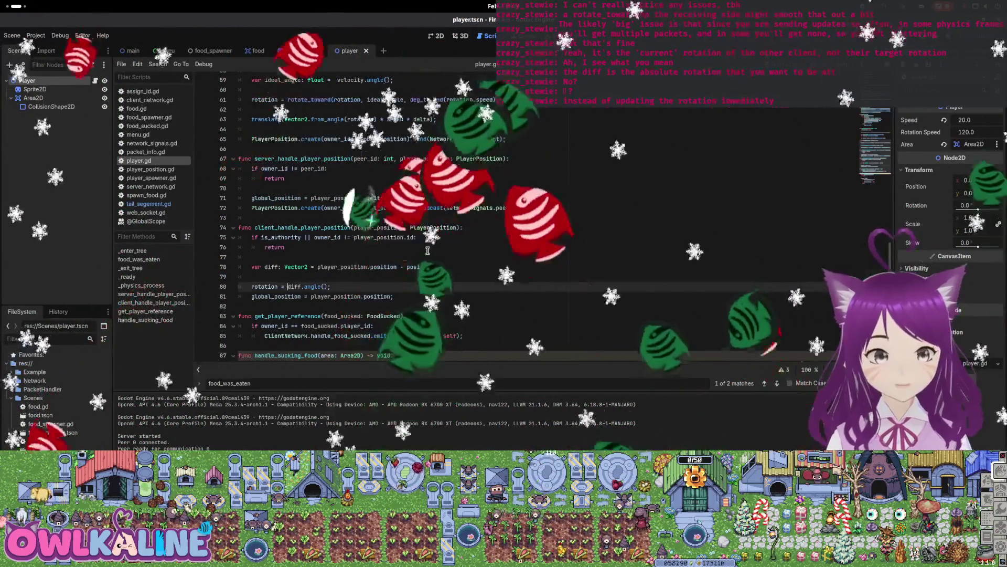
key("Return")
key("Return")
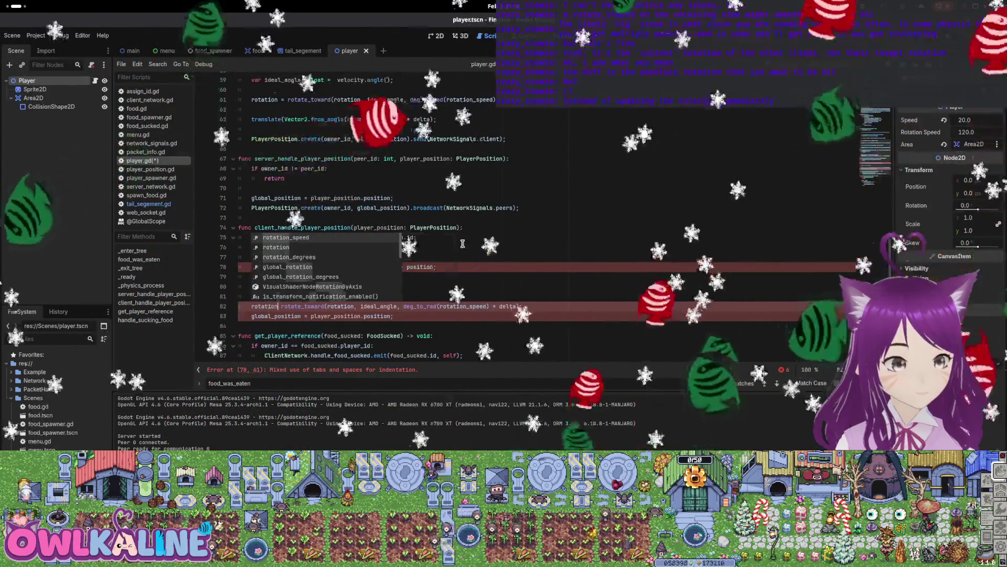
type("=")
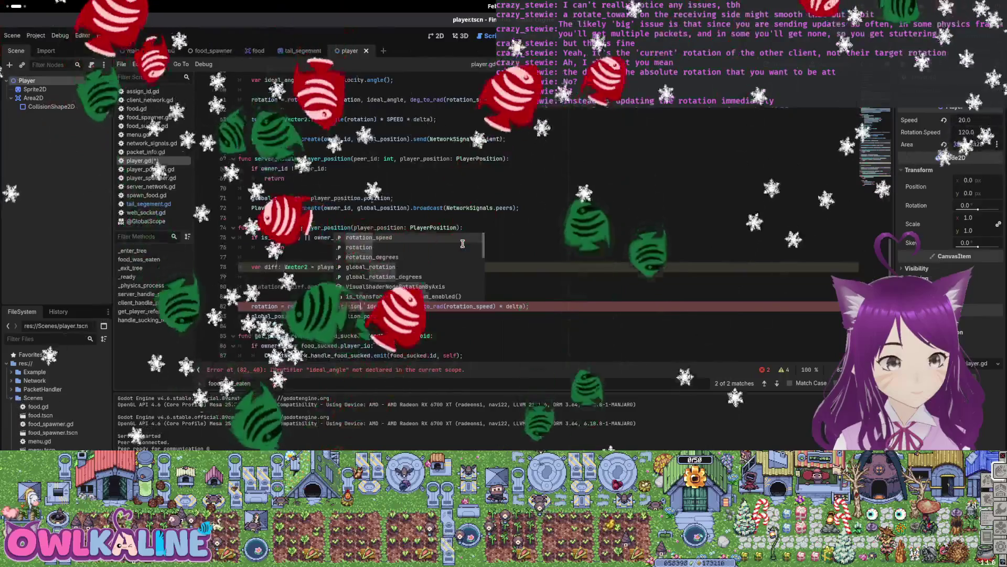
key("Escape")
key("Delete")
key("Delete")
key("Delete")
type("diff.")
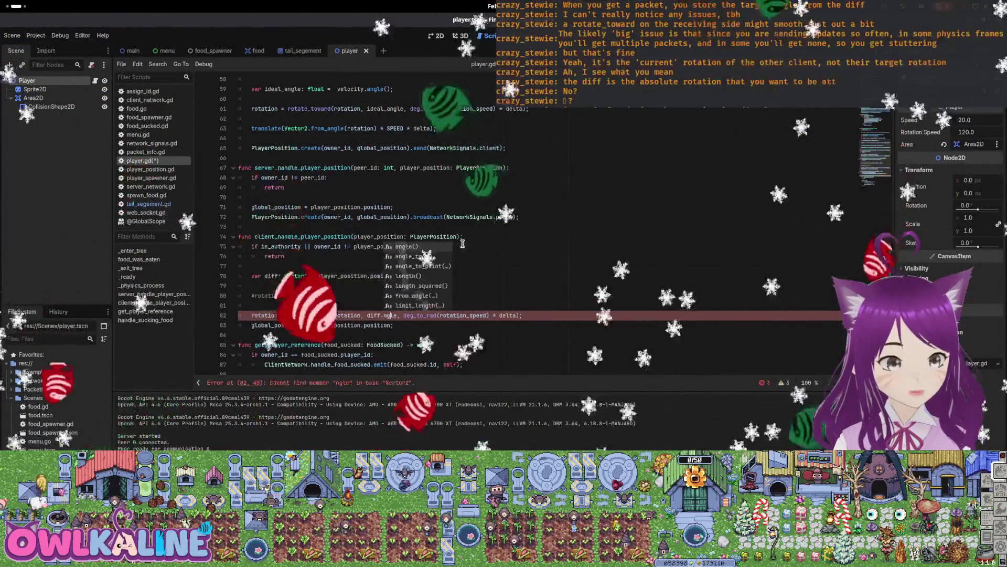
key("Tab")
Step: Delete the rotate_toward line and return to the camera variable at the top
key("End")
key("Left")
key("Left")
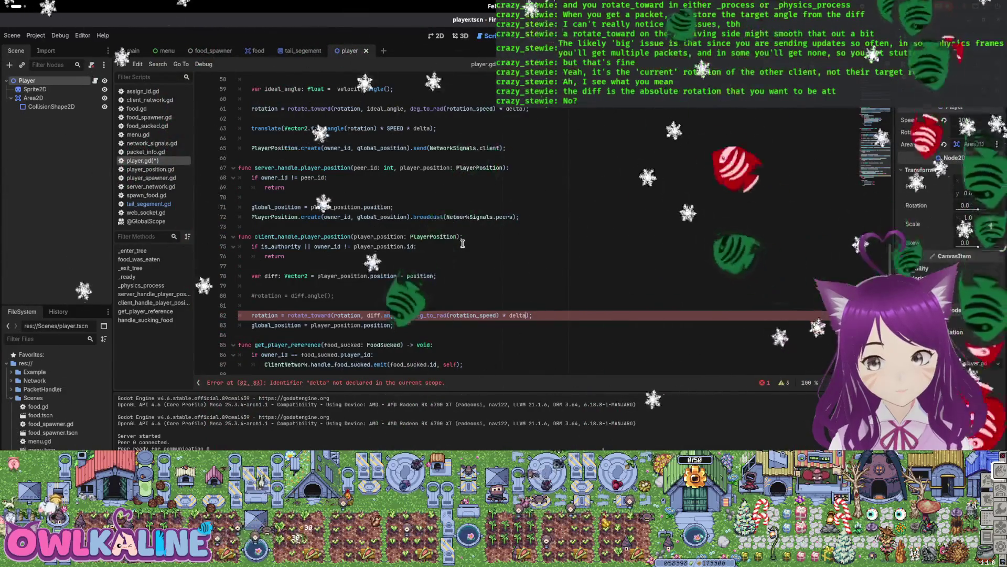
key("shift+Home")
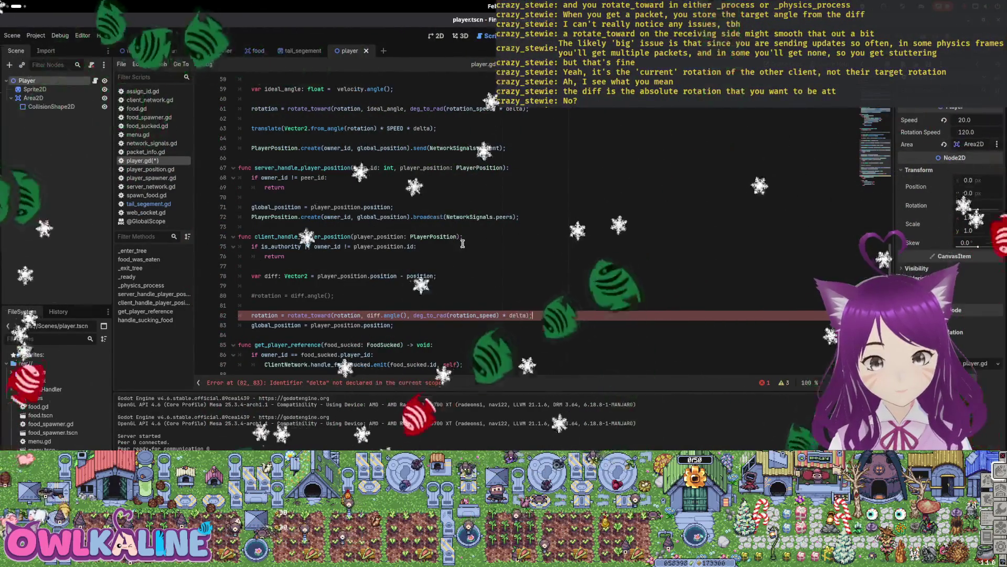
key("BackSpace")
scroll(359, 224, "up", 20)
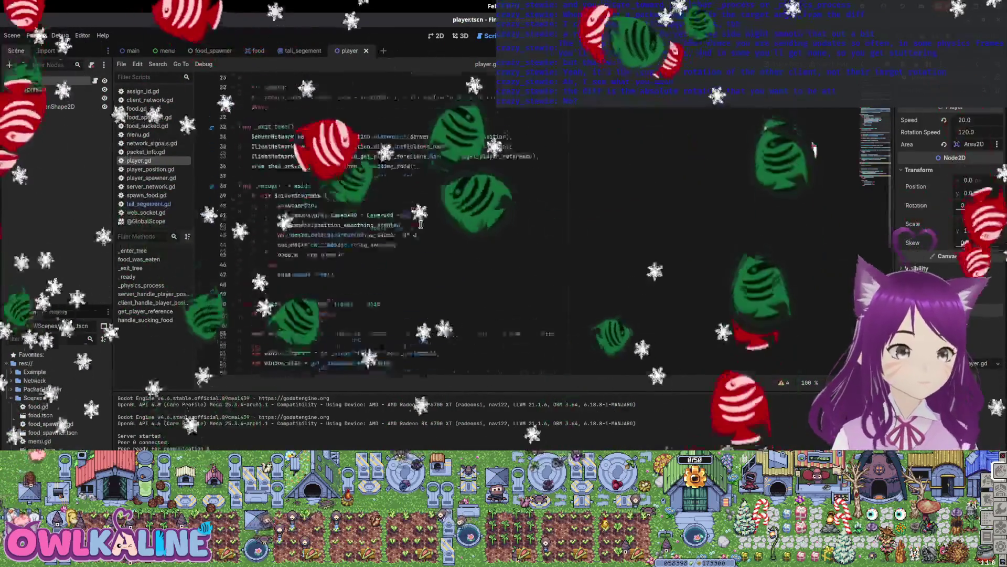
left_click(382, 158)
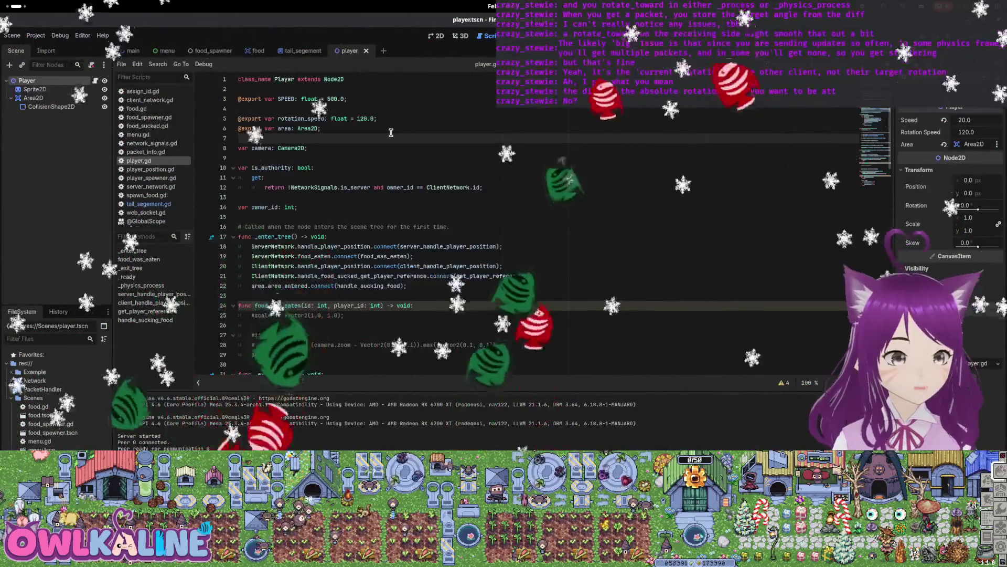
Step: Declare var target_angle: Vector2 under the camera variable
key("Return")
key("Up")
type("var target_")
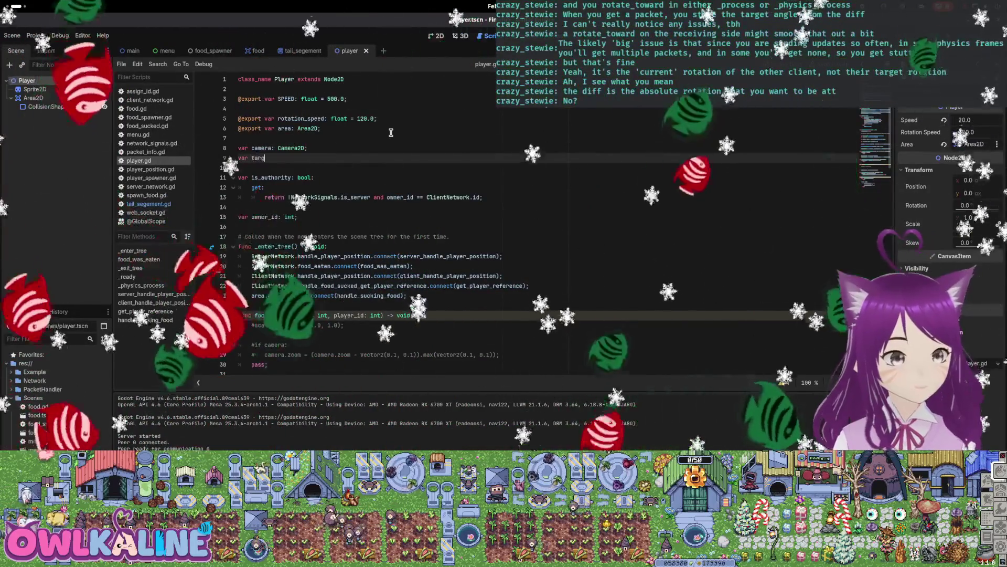
type("angle")
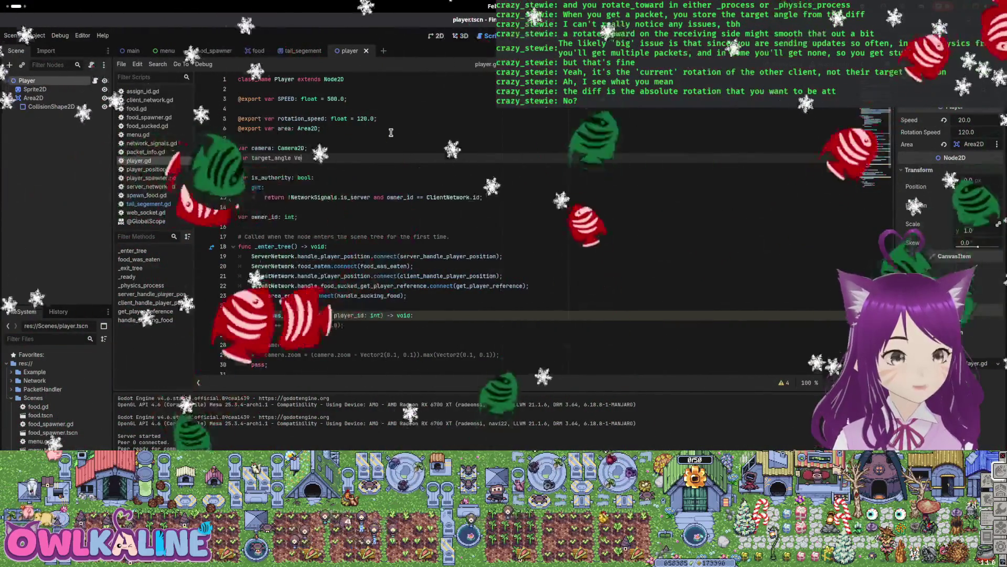
key("BackSpace")
type(": Vector2;")
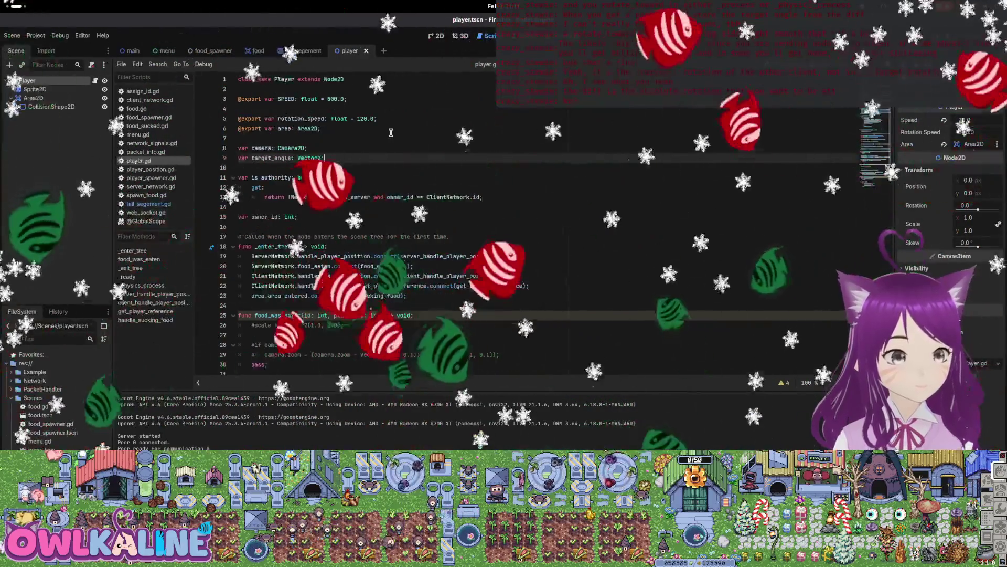
Step: Write target_angle = diff.angle() after the diff line and save
scroll(367, 173, "down", 20)
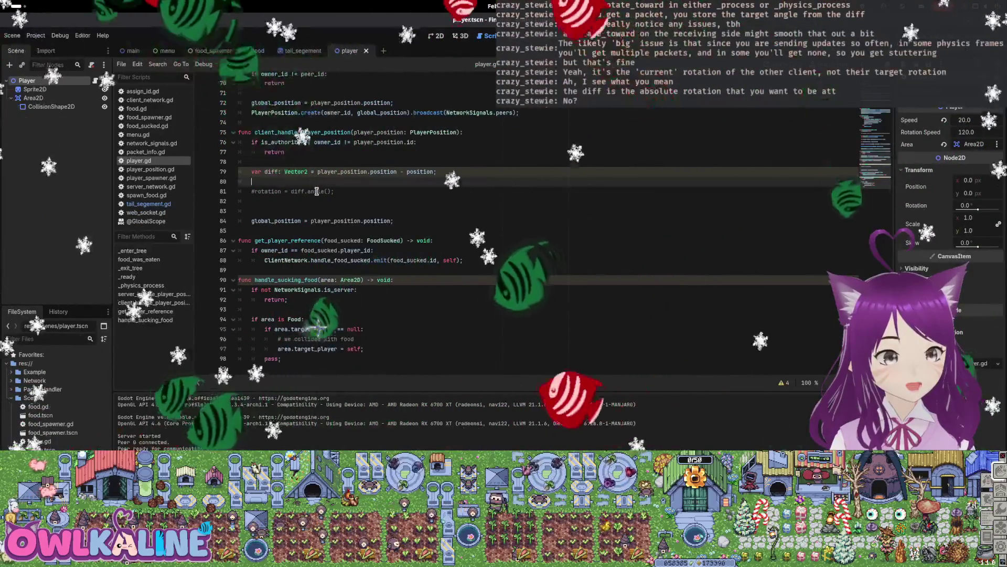
type("target_angle = diff.angle")
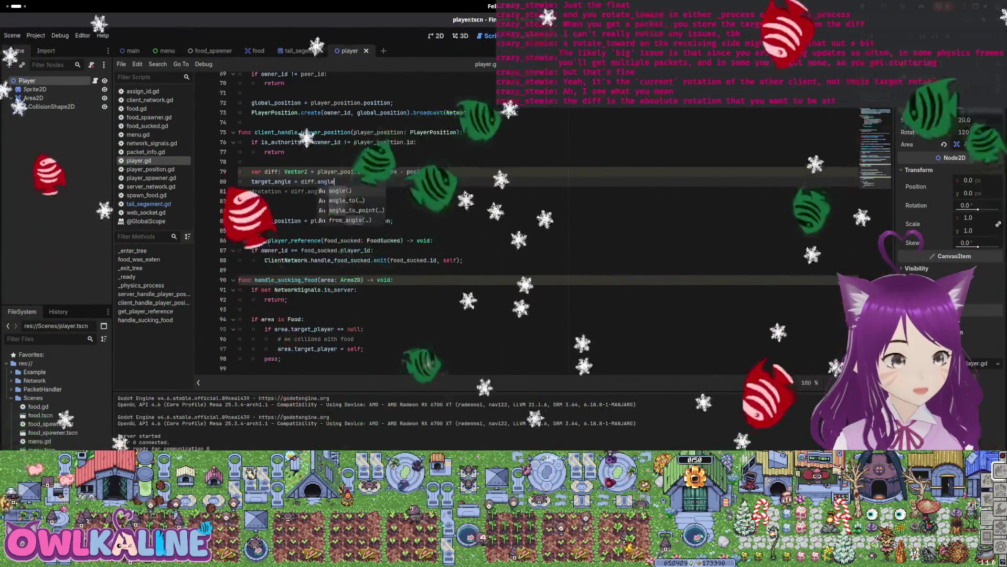
key("Down")
key("Down")
key("Down")
key("ctrl+s")
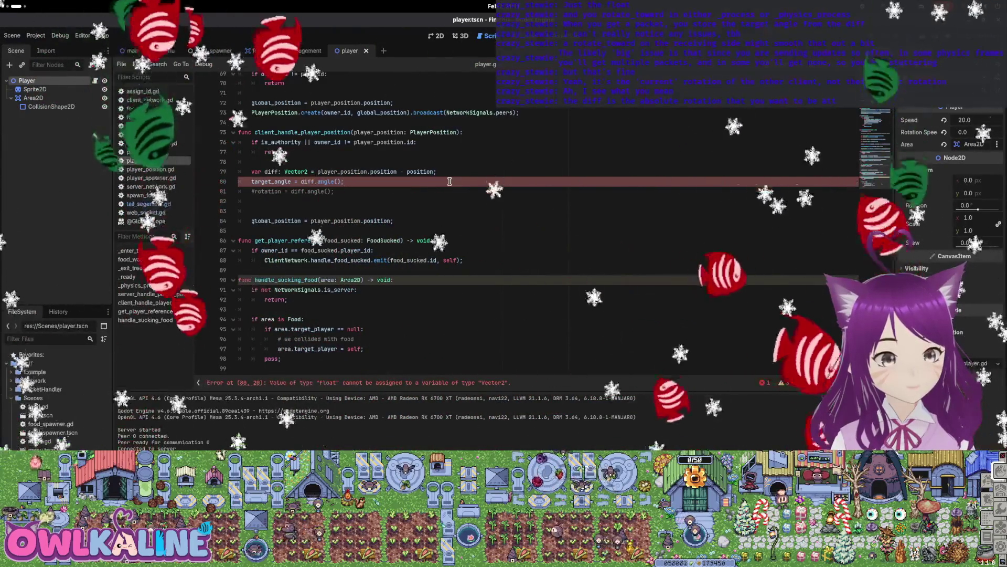
Step: Change target_angle's type to float, delete the commented rotation line, and save
scroll(499, 166, "up", 20)
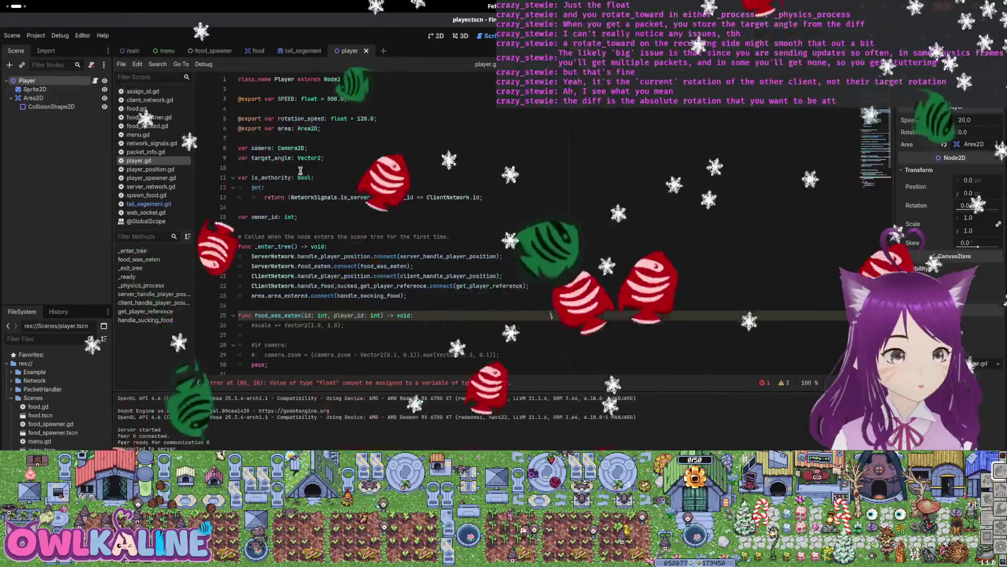
double_click(321, 157)
type("float")
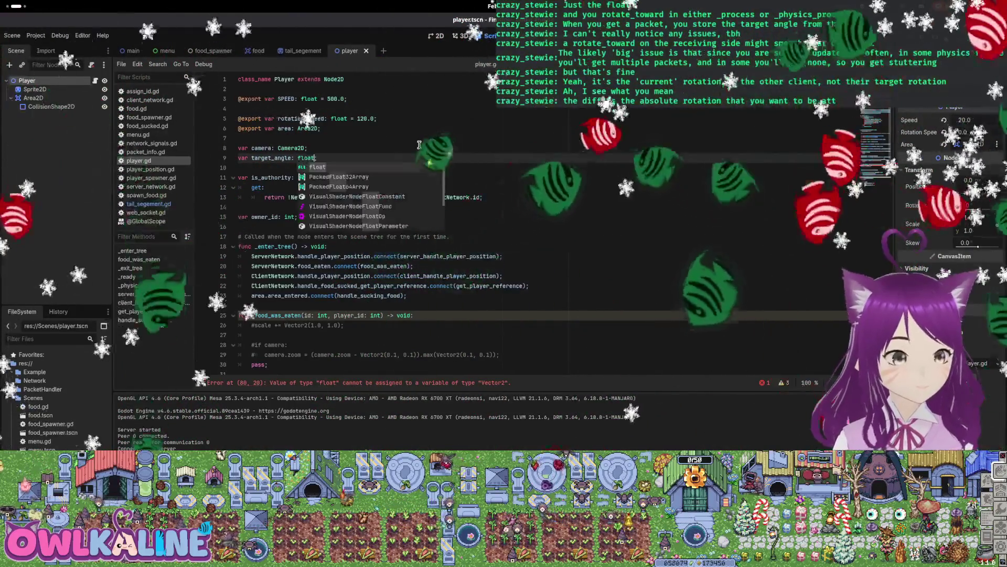
scroll(423, 144, "down", 20)
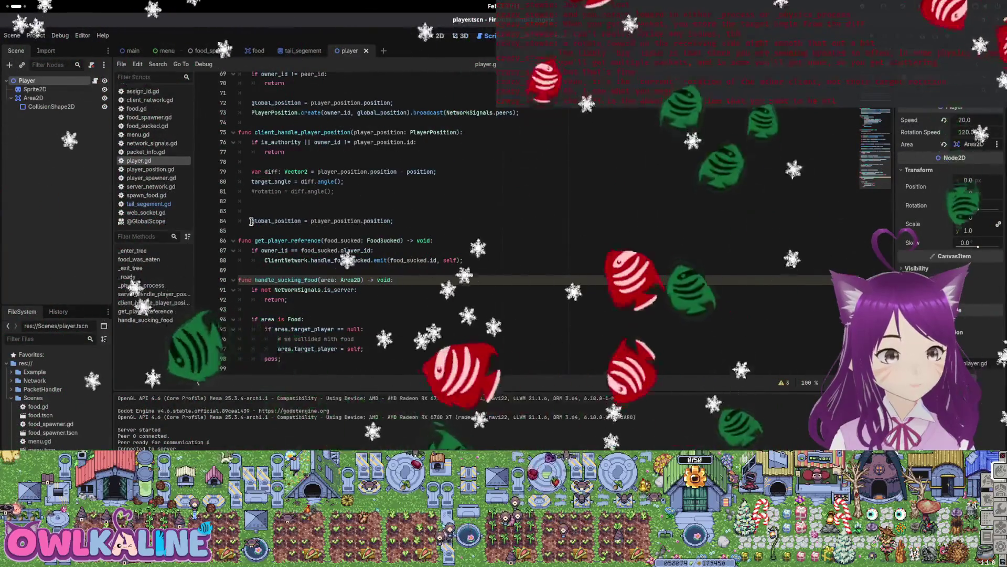
triple_click(315, 198)
key("BackSpace")
key("BackSpace")
key("ctrl+s")
scroll(382, 186, "up", 7)
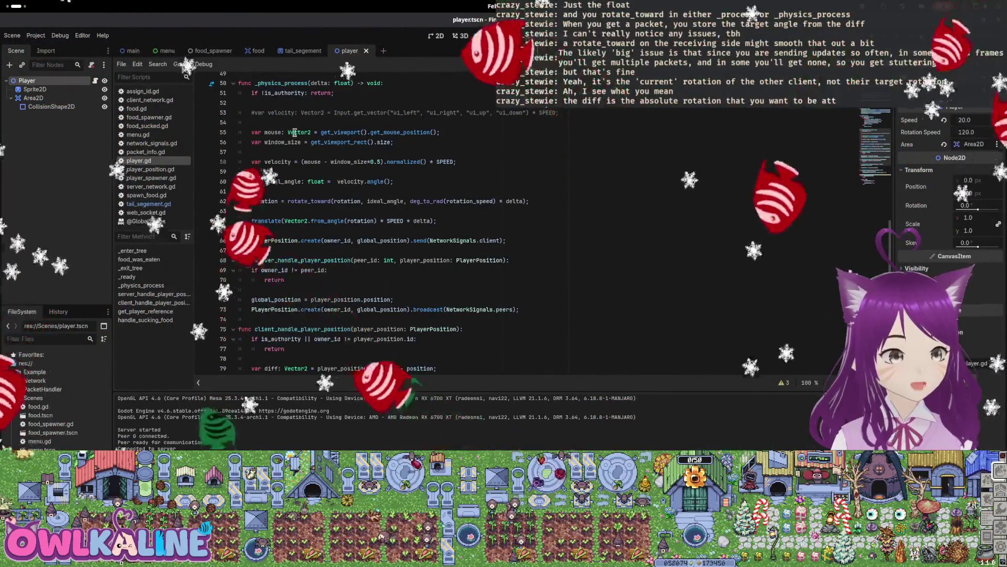
Step: Add an 'if target_angle:' block at the top of _physics_process
scroll(309, 113, "up", 1)
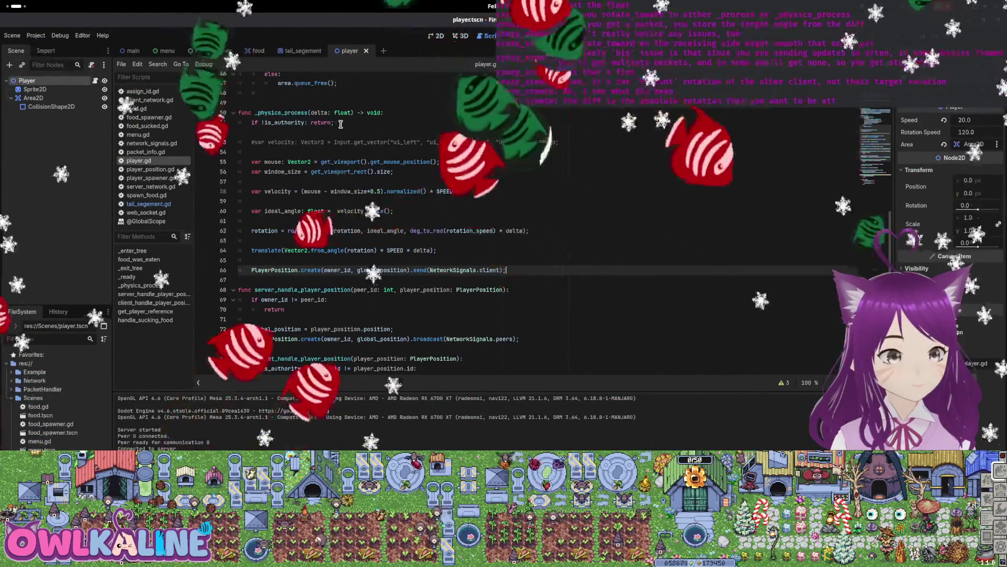
left_click(448, 114)
key("Return")
key("Return")
key("Up")
type("if ")
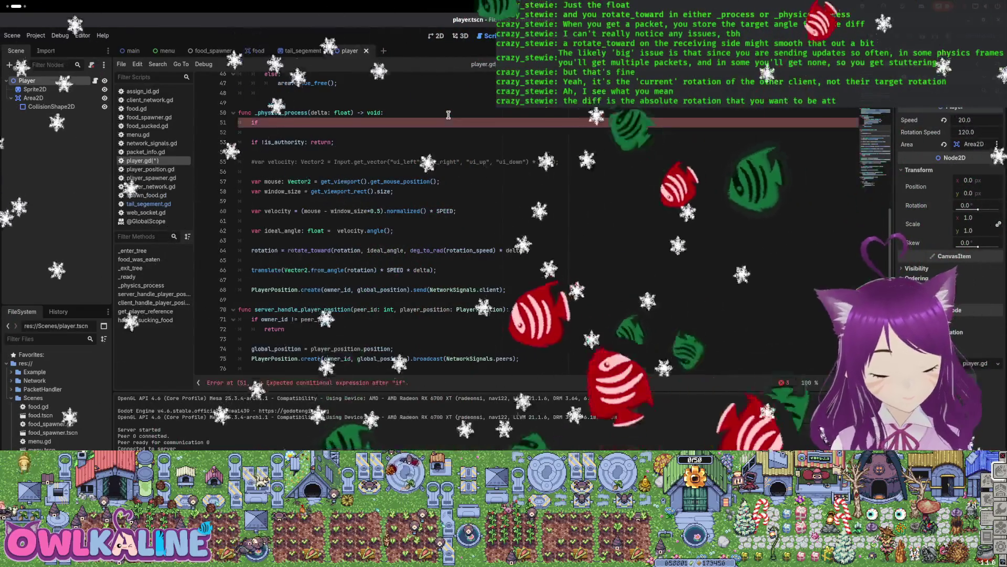
type("tar")
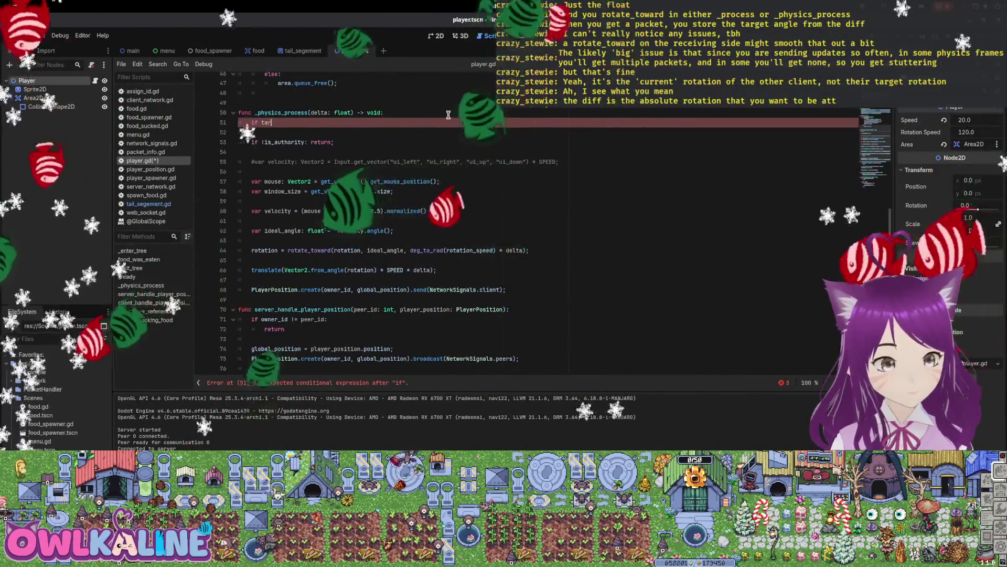
key("Return")
type(":")
key("Return")
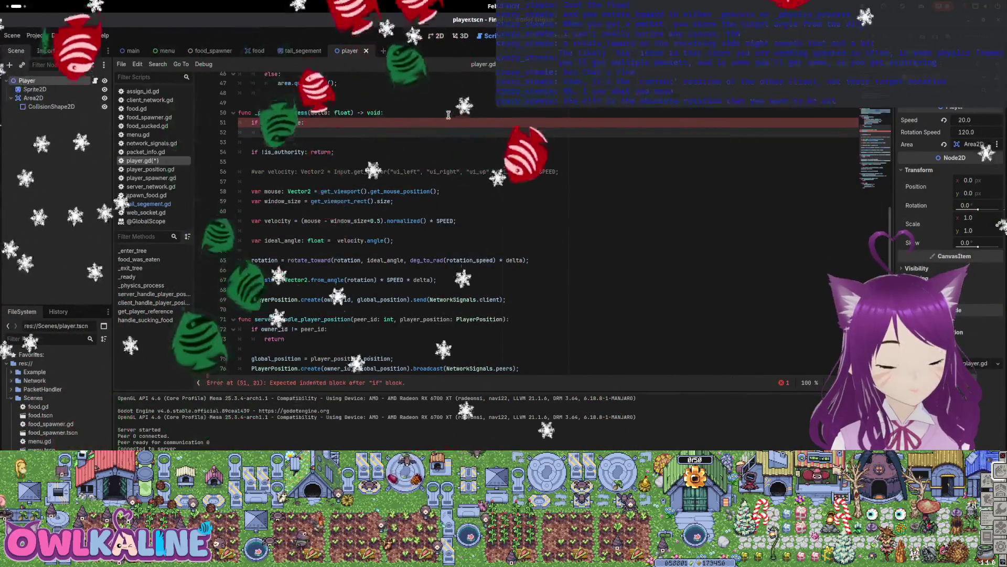
Step: Copy the rotate_toward statement into the new if block and save
left_click_drag(252, 259, 530, 260)
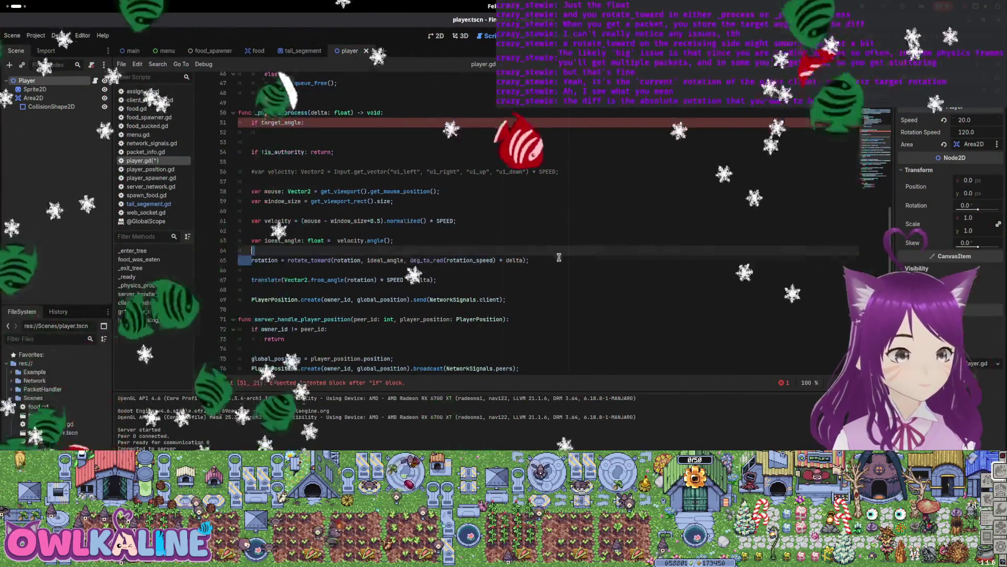
key("ctrl+c")
left_click(391, 132)
key("ctrl+v")
key("ctrl+s")
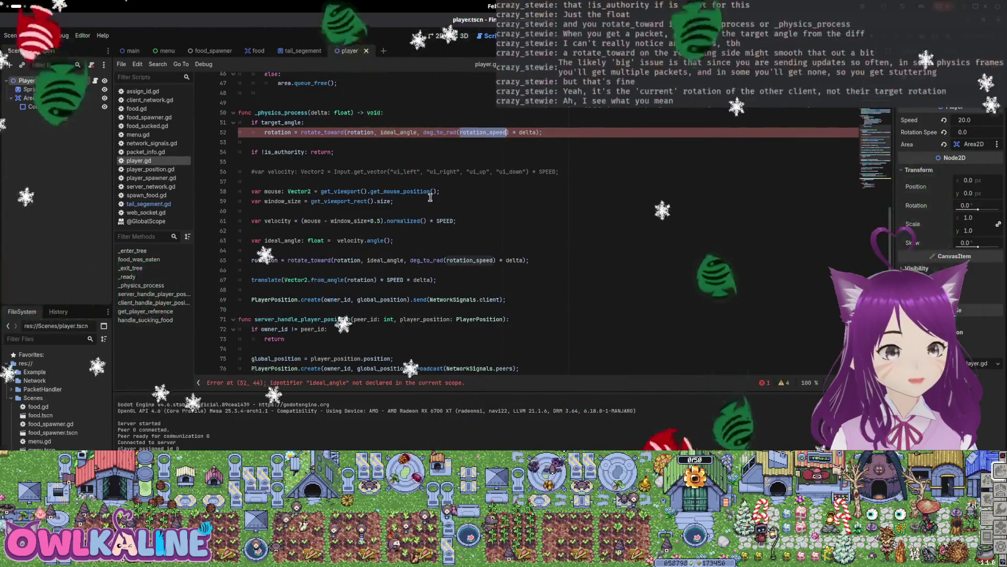
Step: Replace ideal_angle with target_angle in the copied rotation line
left_click(444, 241)
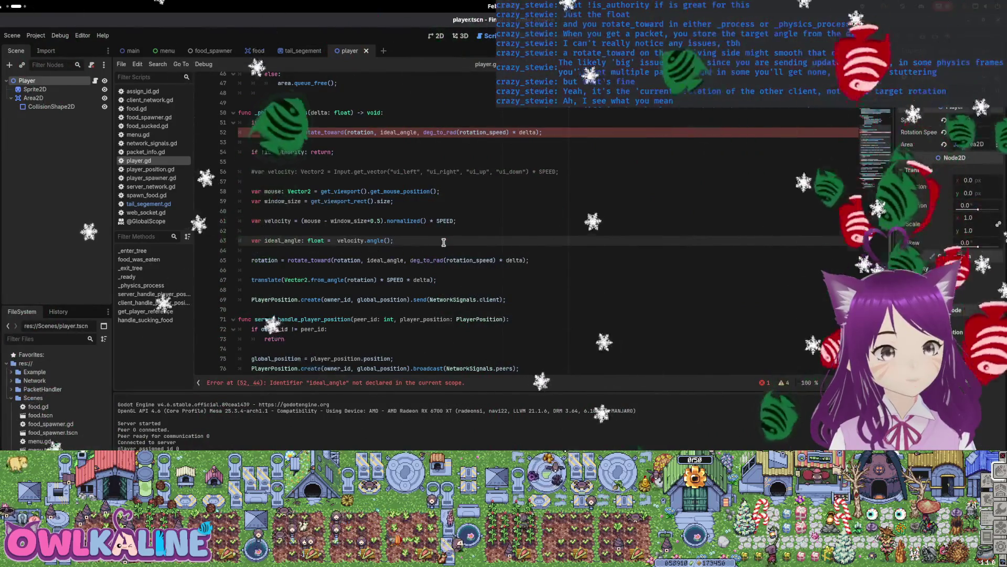
double_click(388, 133)
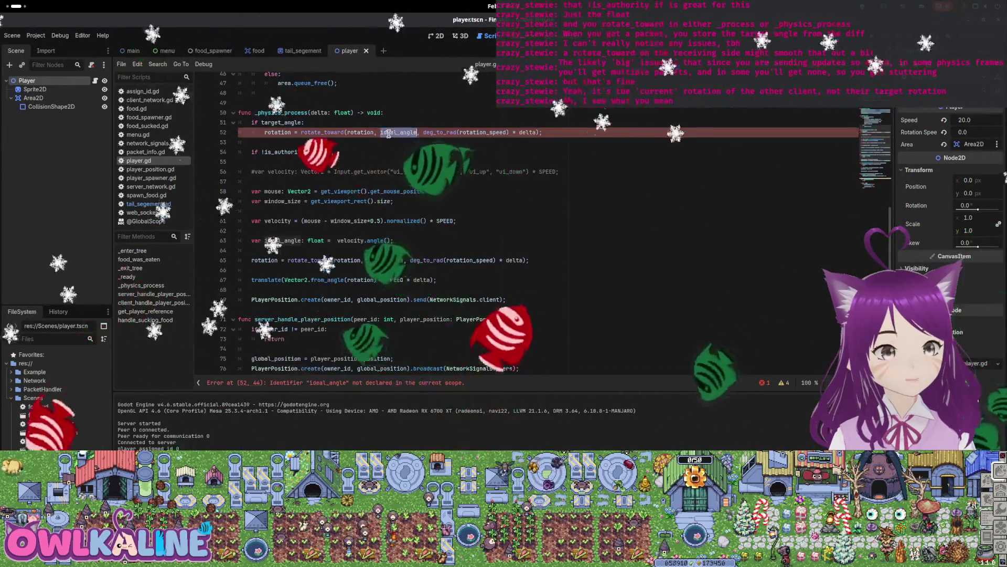
type("tar")
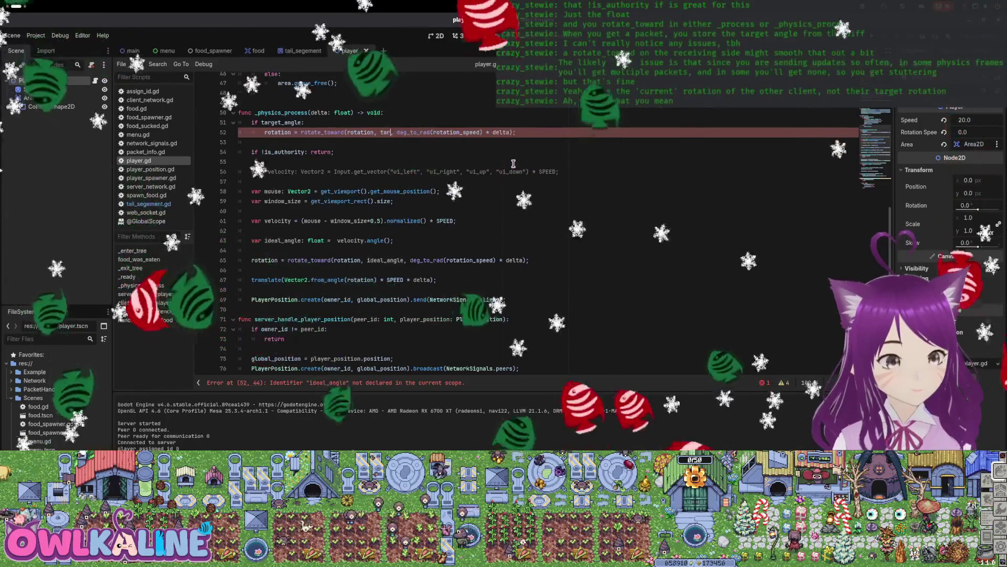
type("get_angle")
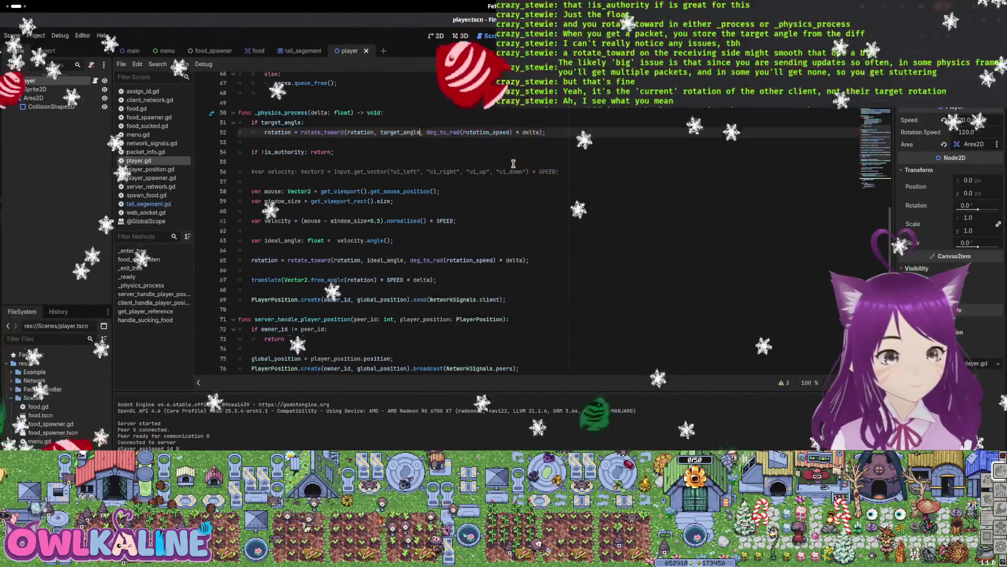
scroll(314, 211, "down", 8)
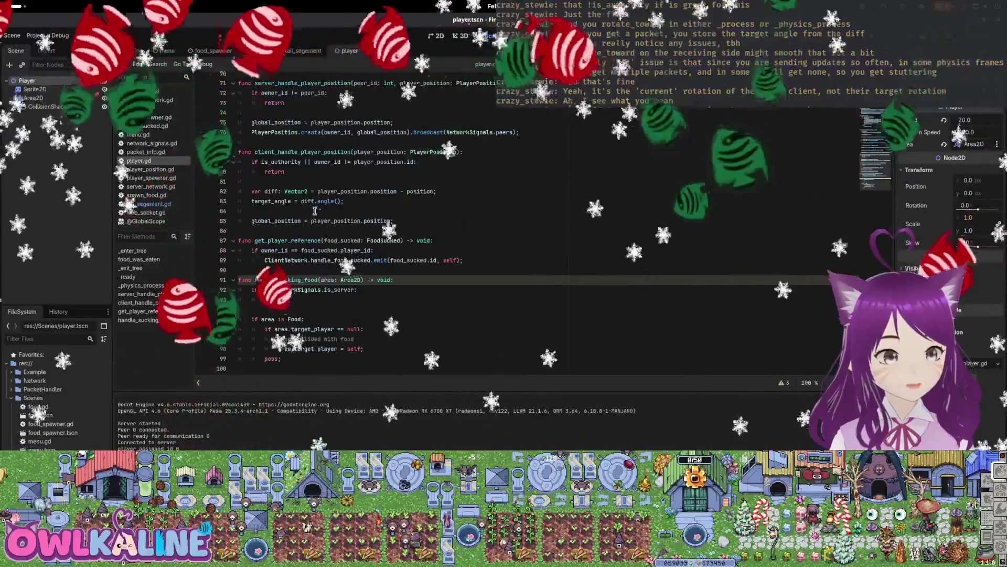
Step: Put return on its own line under if !is_authority and copy the if target_angle block
double_click(281, 162)
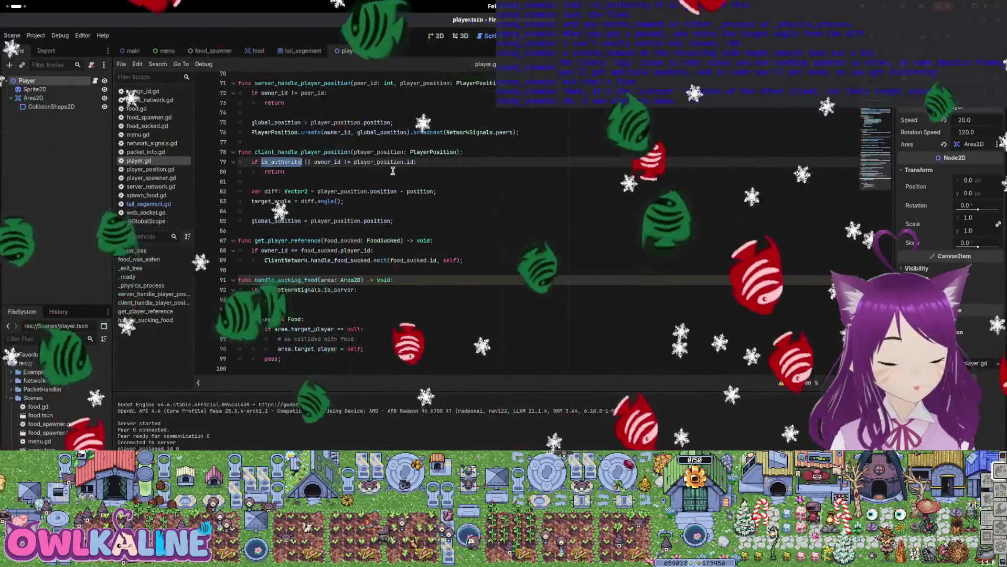
left_click_drag(392, 171, 239, 161)
scroll(371, 206, "up", 6)
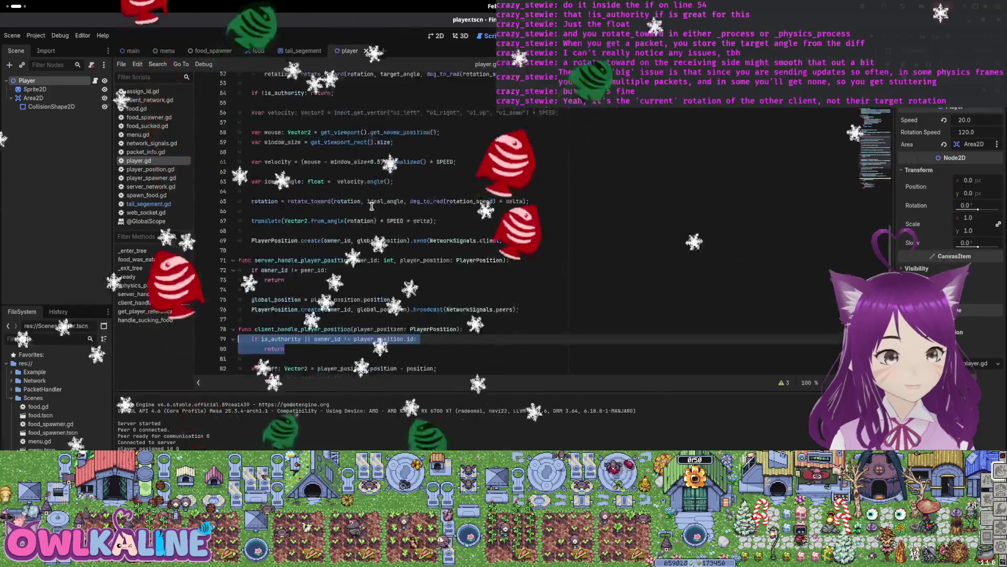
scroll(371, 207, "up", 6)
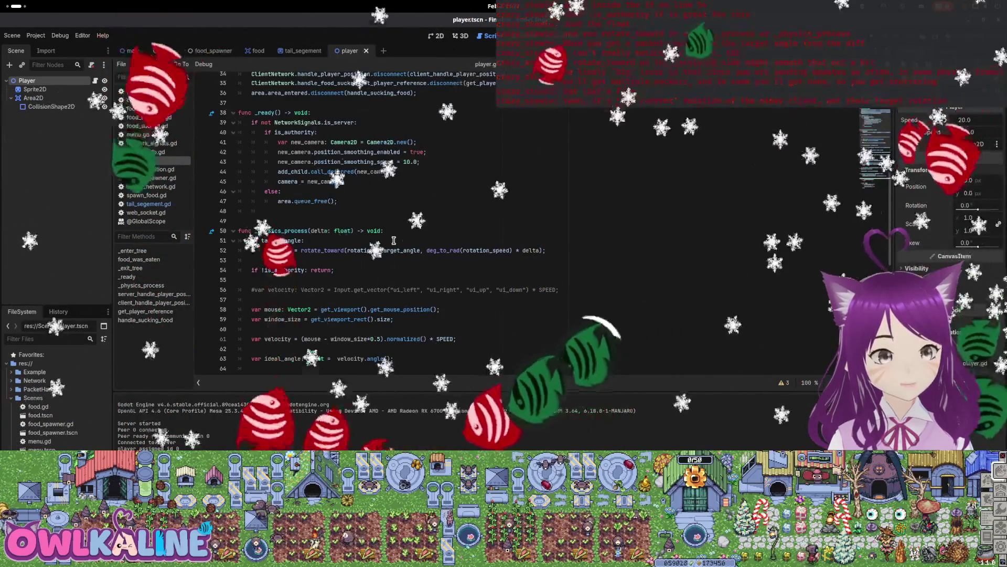
scroll(393, 240, "down", 1)
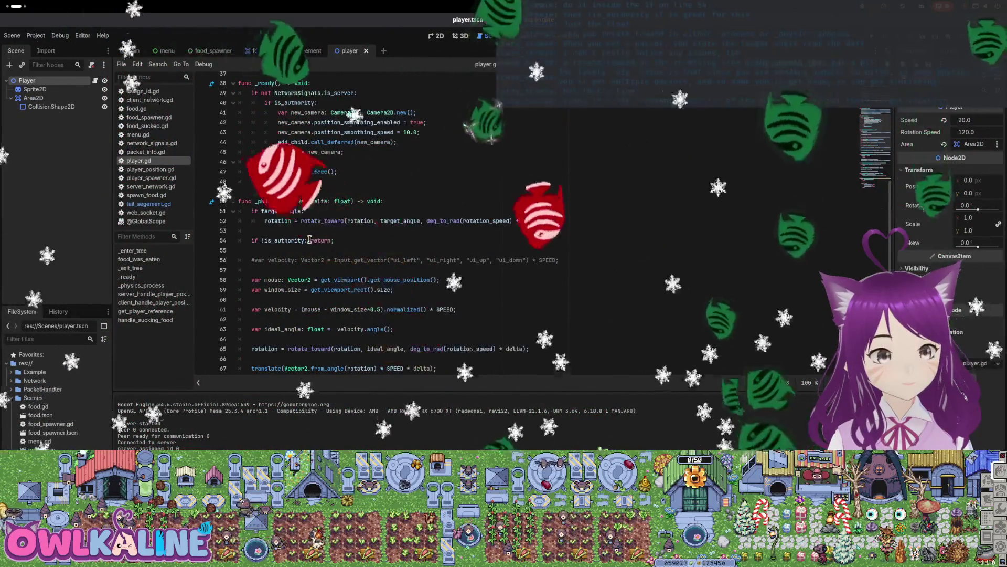
left_click(309, 241)
key("Return")
key("Up")
key("Up")
key("Up")
key("Up")
key("shift+Down")
key("shift+End")
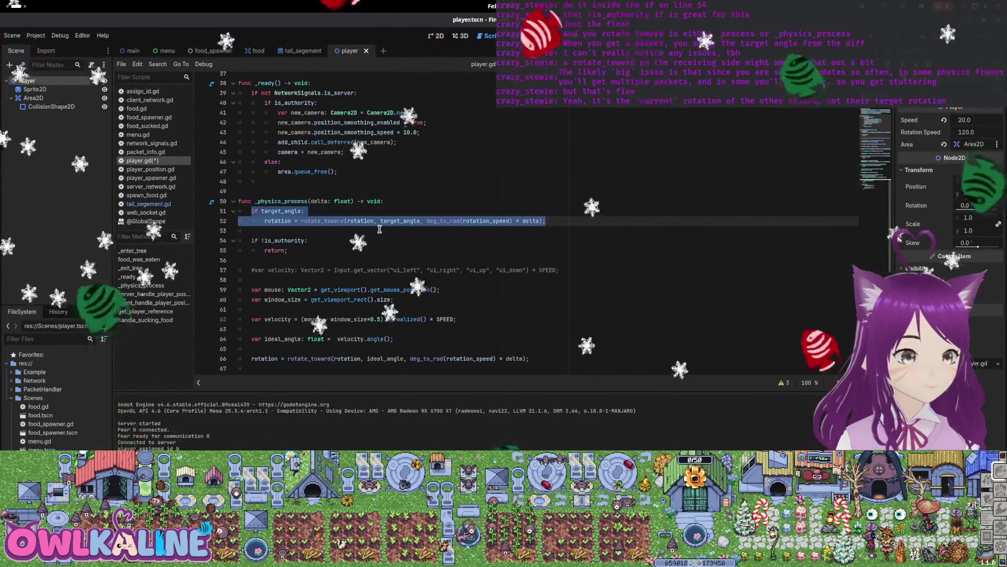
key("ctrl+c")
Step: Paste the target_angle block above return and indent the rotate_toward line under its if
key("Down")
key("Down")
key("Down")
key("ctrl+v")
key("Up")
key("Down")
key("Home")
key("Tab")
Step: Remove the original target_angle block at lines 51–52 and save
left_click(379, 229)
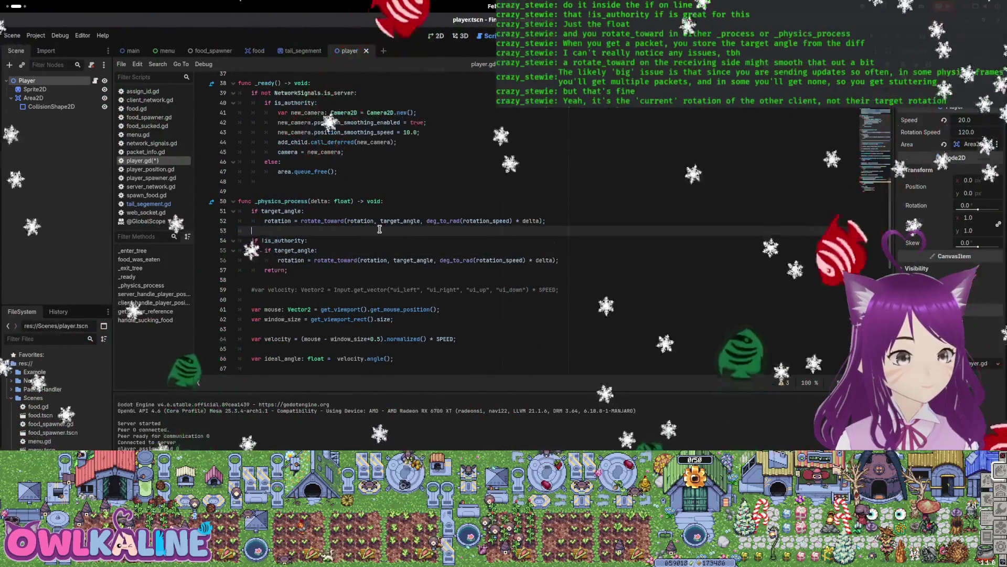
key("shift+Up")
key("shift+Up")
key("BackSpace")
key("ctrl+s")
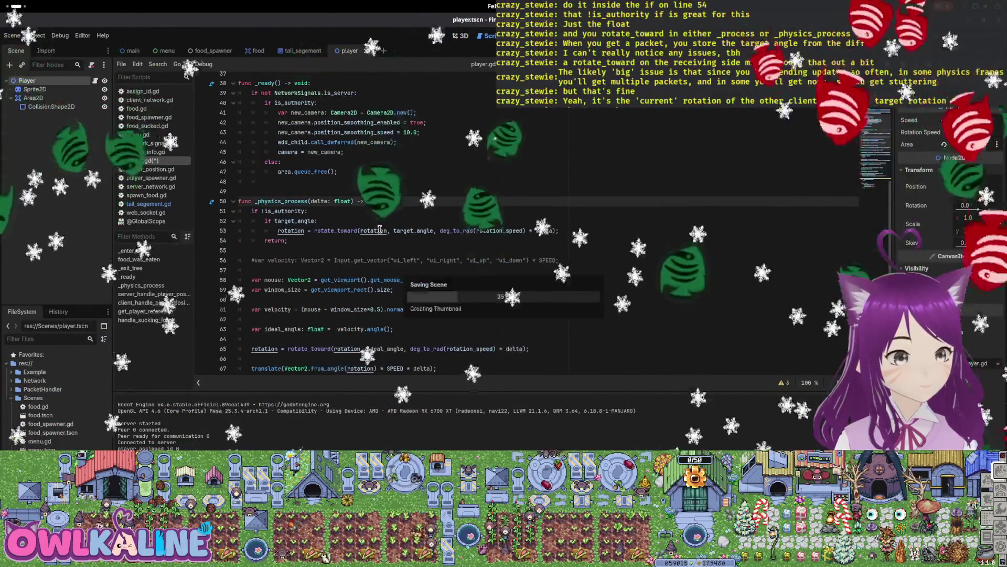
scroll(347, 227, "down", 1)
left_click(310, 223)
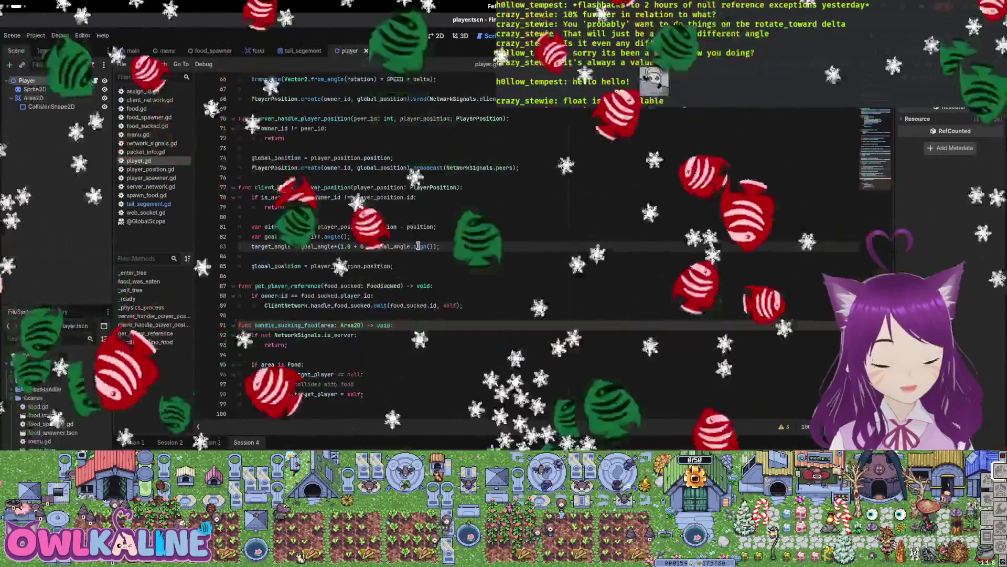
Step: Add var rotation_direction = goal_angle - target_angle, switch the overshoot to rotation_direction.sign(), and save
key("Return")
key("Return")
key("Up")
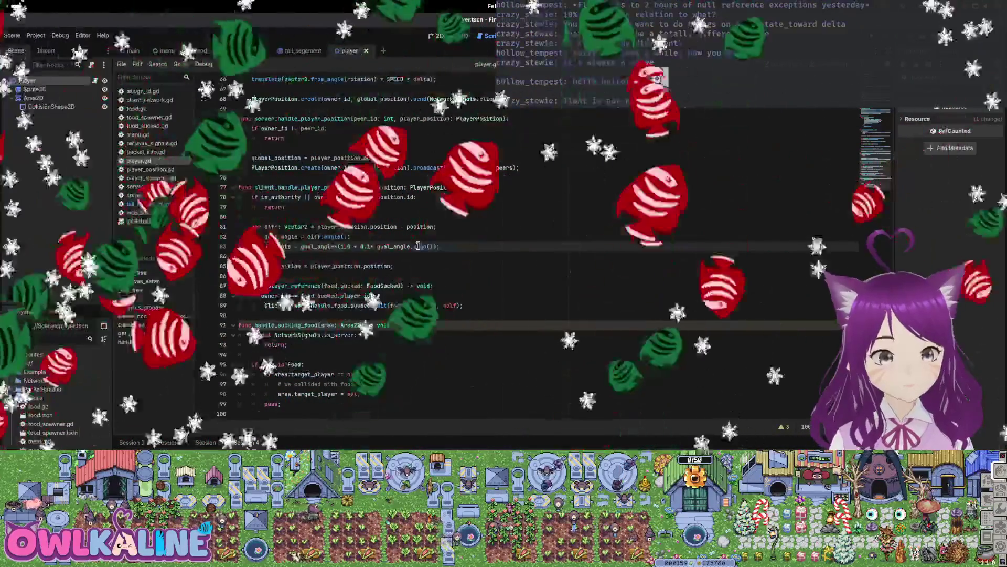
key("Return")
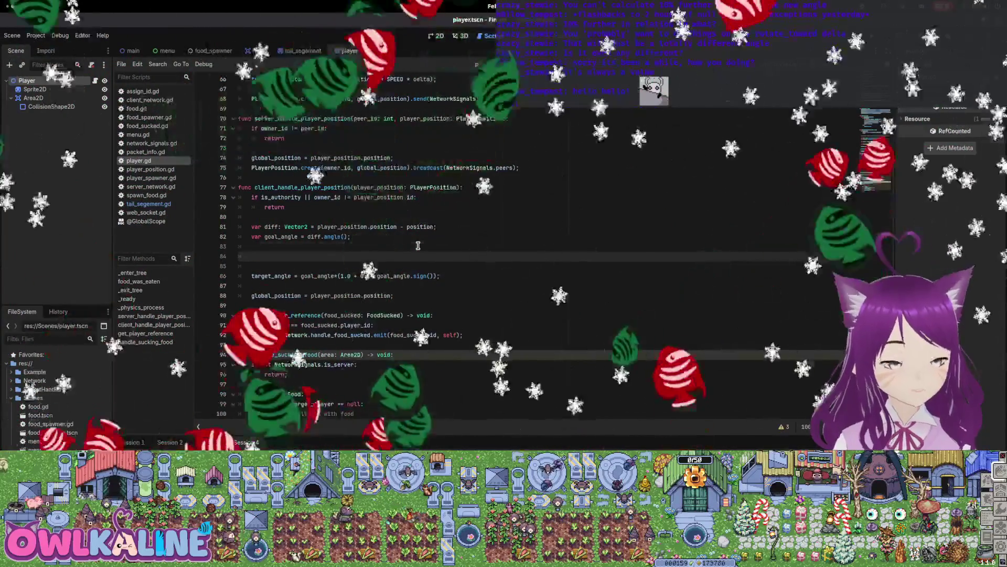
type("var rotation_direct")
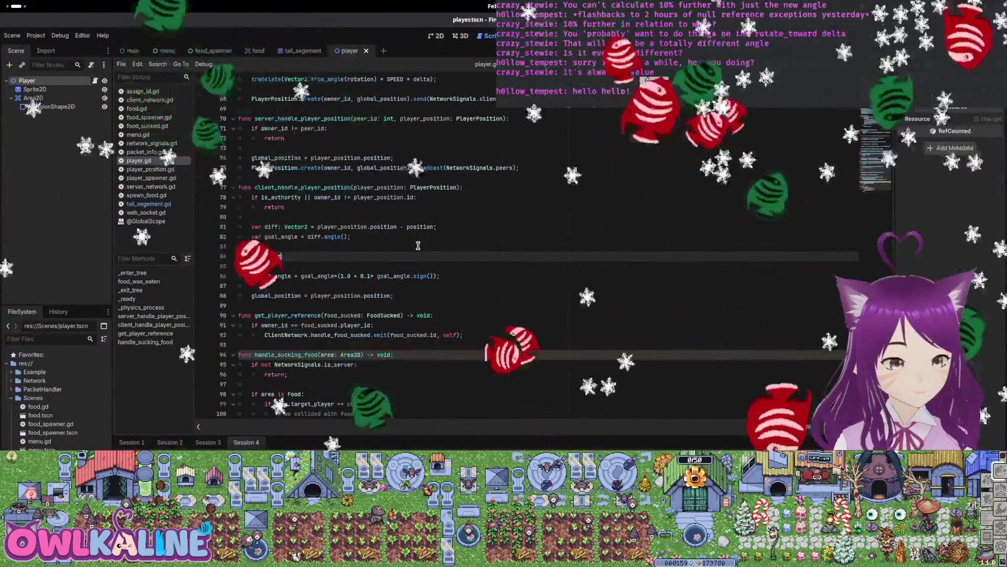
type("ion = ")
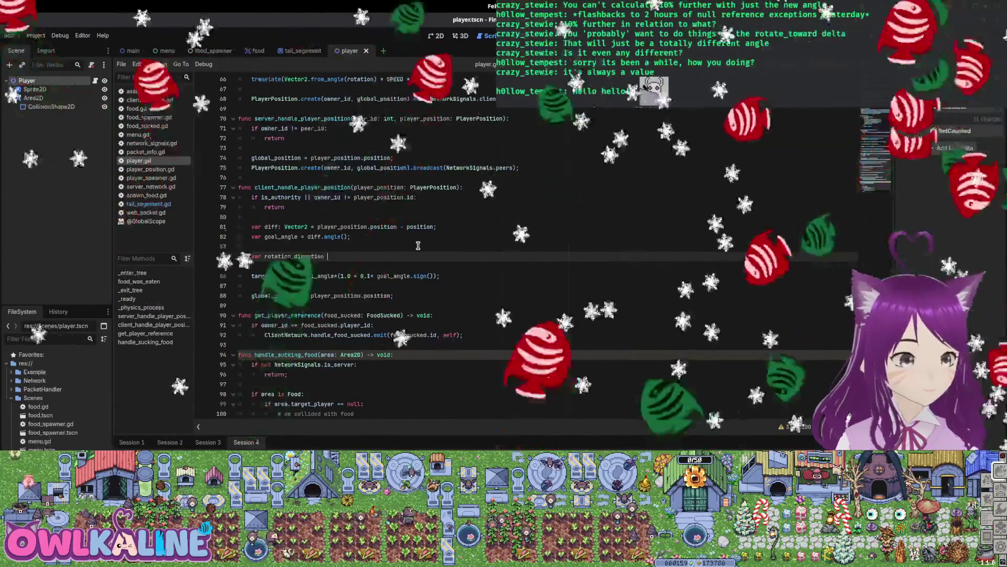
type("target_angle")
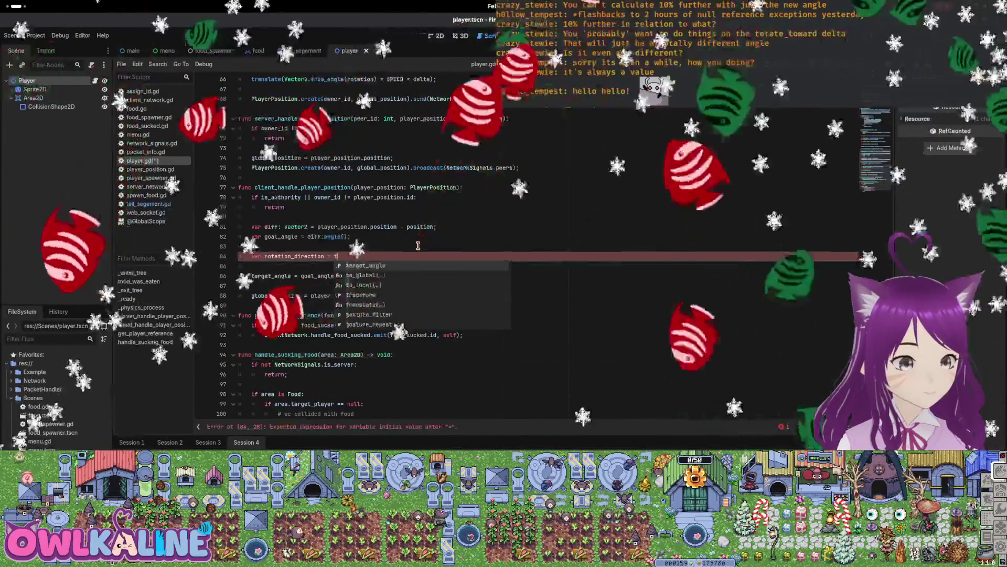
key("ctrl+Left")
type("-goal_angle -")
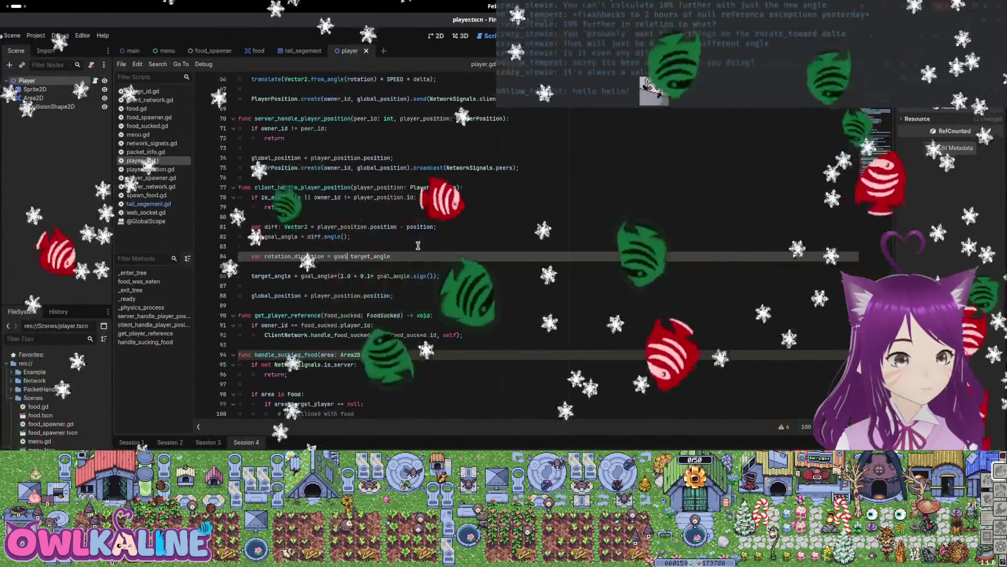
key("End")
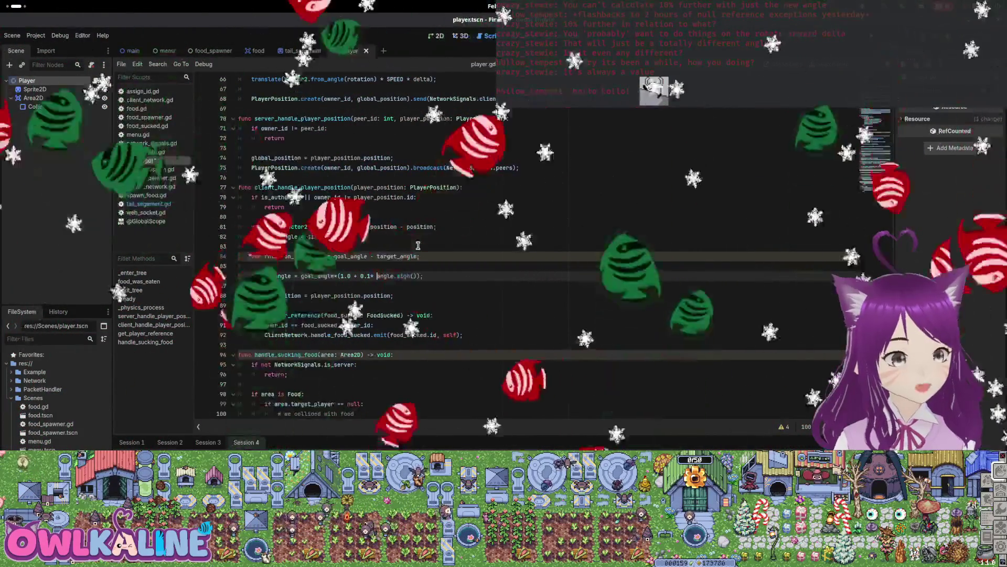
type("_direction")
key("ctrl+s")
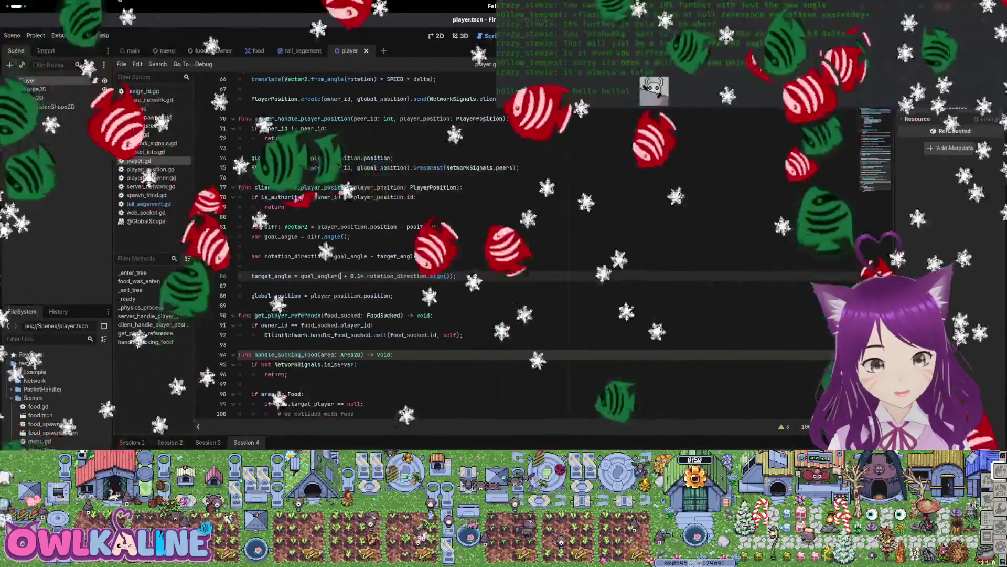
Step: Swap 1.0 for rotation_direction on line 86 and run the project
type("rotation_direction")
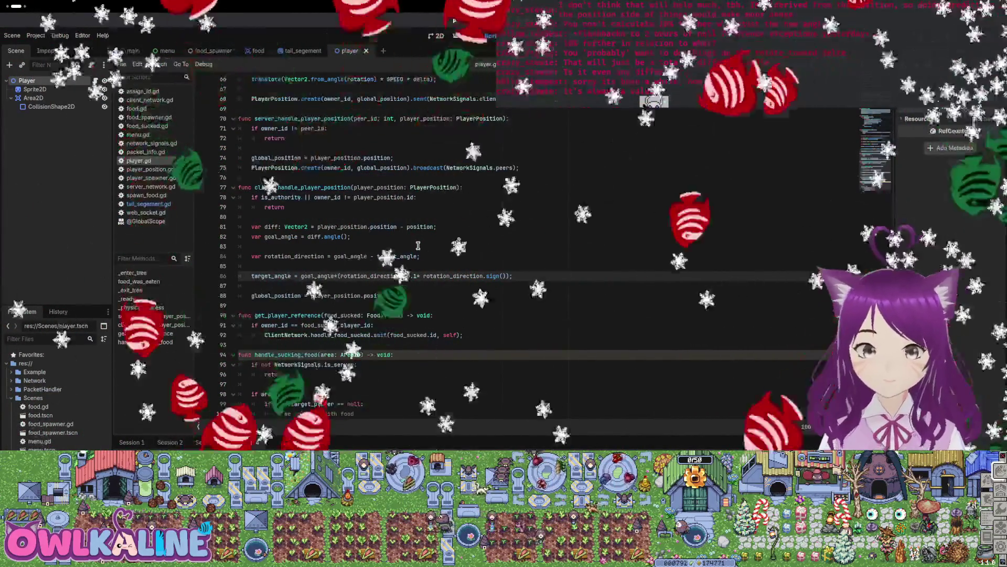
key("F5")
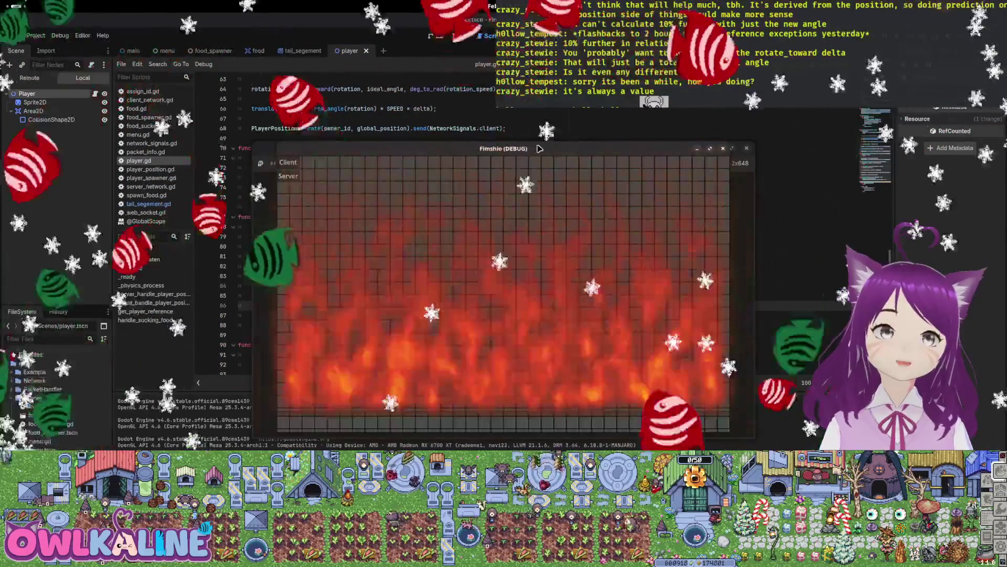
Step: Arrange the two game windows side by side and start the networked session
left_click_drag(539, 148, 214, 145)
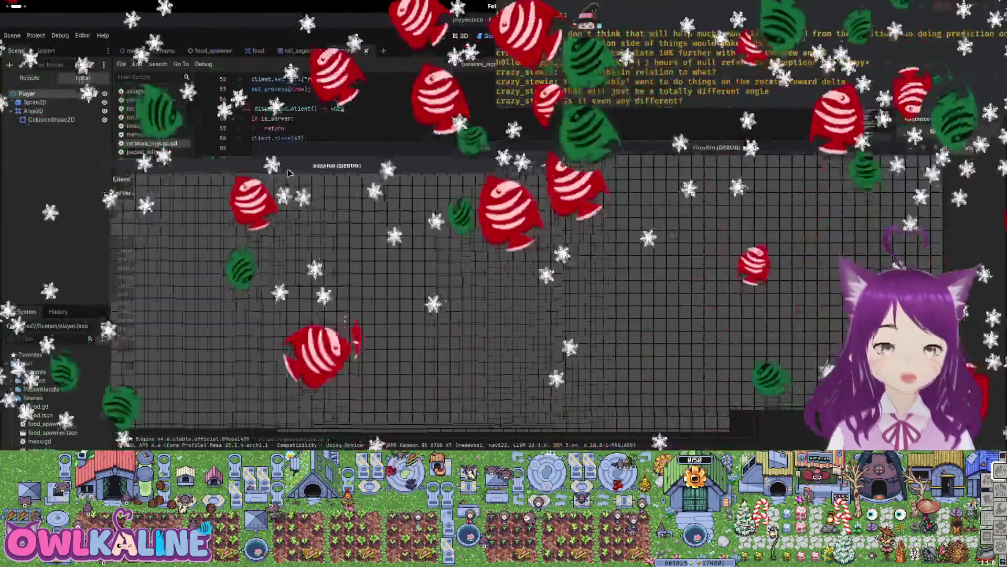
left_click_drag(288, 173, 204, 146)
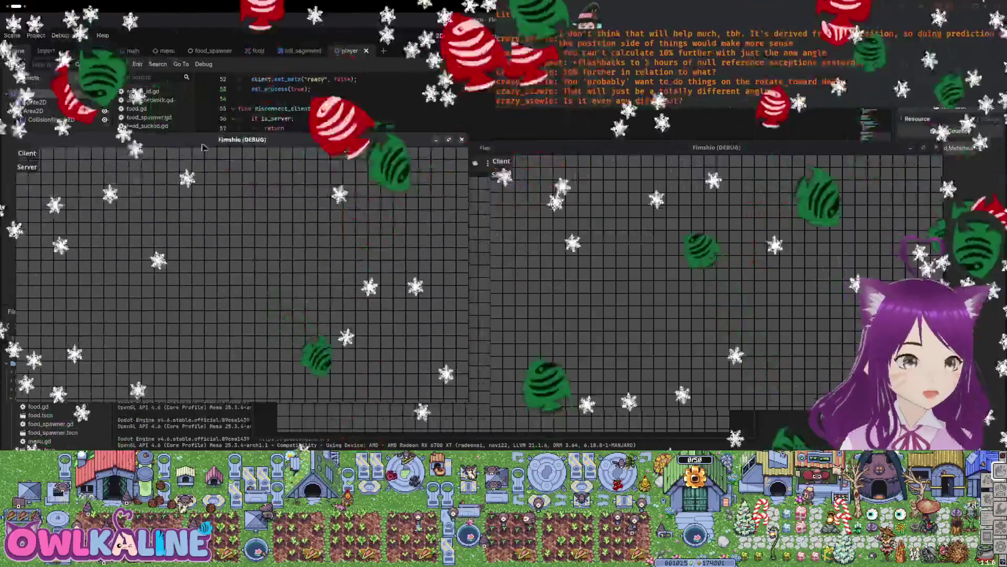
left_click(503, 162)
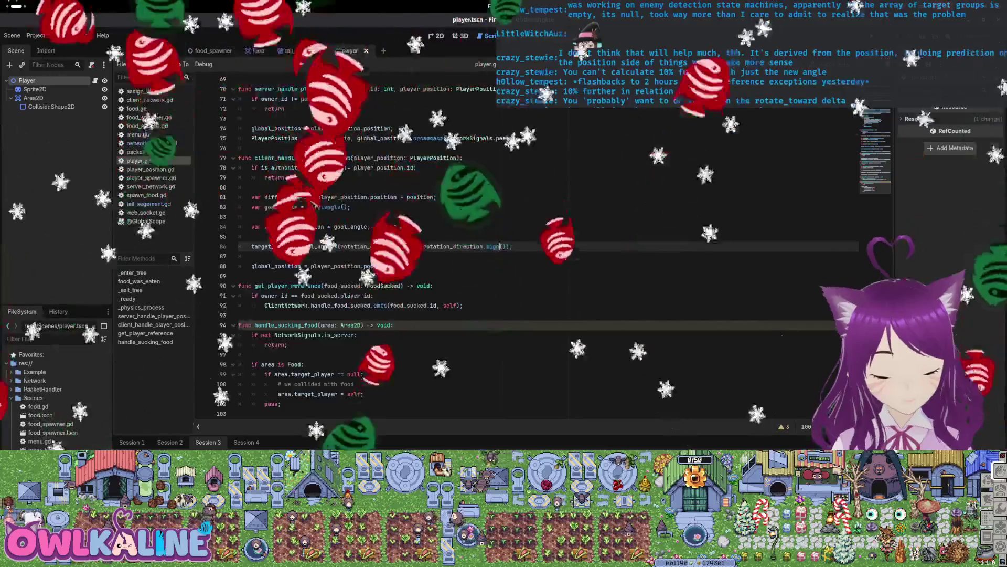
Step: Change sign() to sign_num(), save player.gd, and stop the games with F8
type("o")
key("ctrl+s")
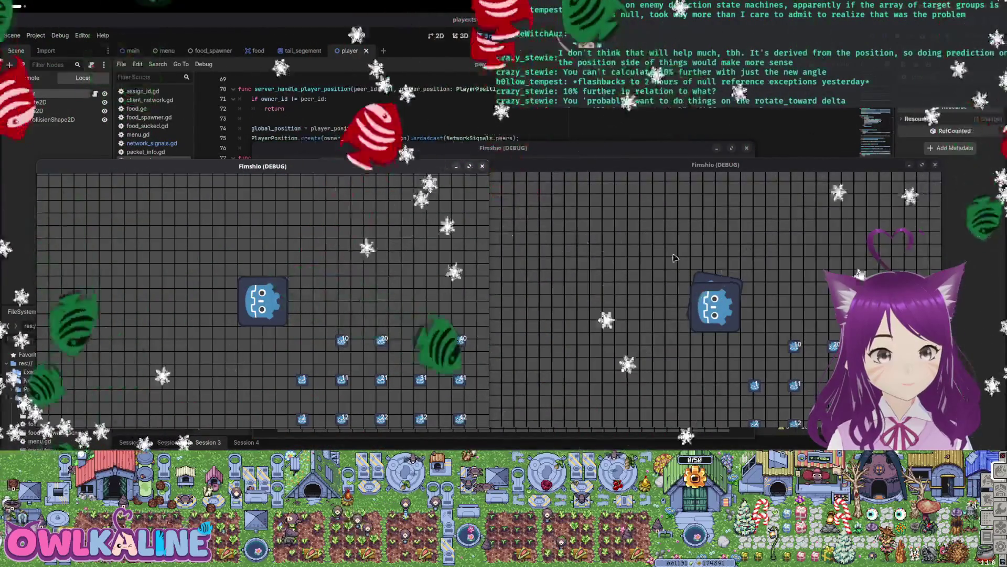
key("F8")
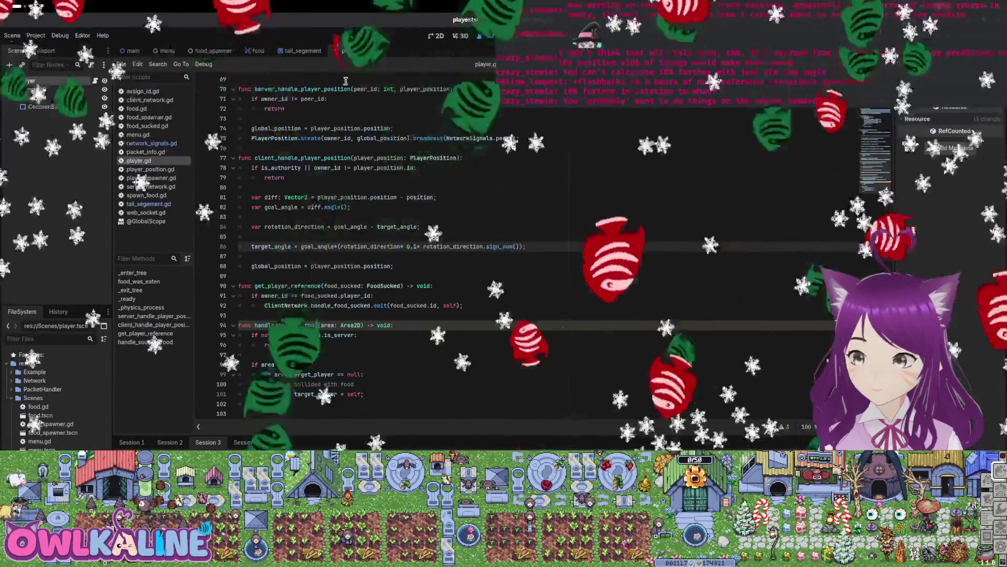
key("super")
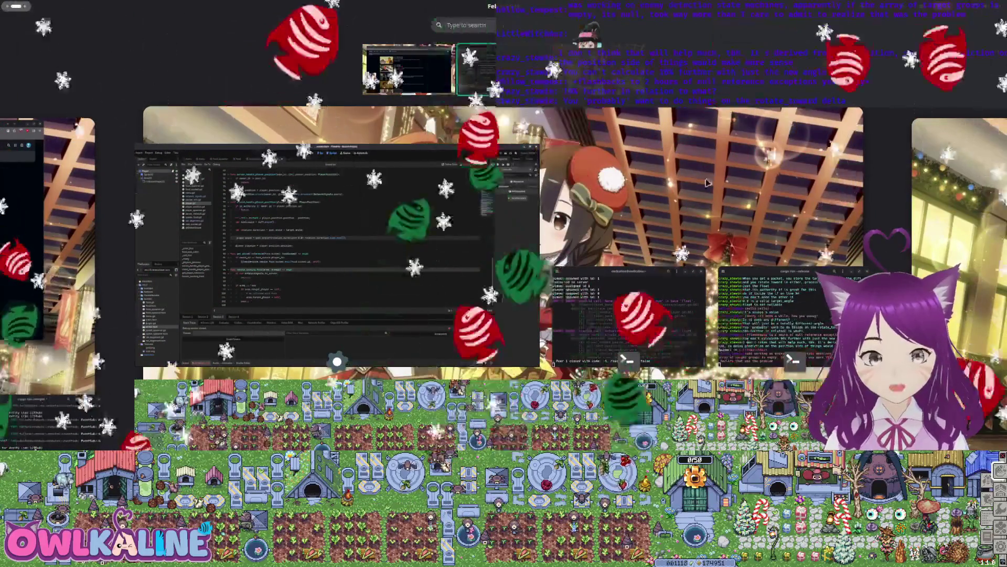
left_click(337, 361)
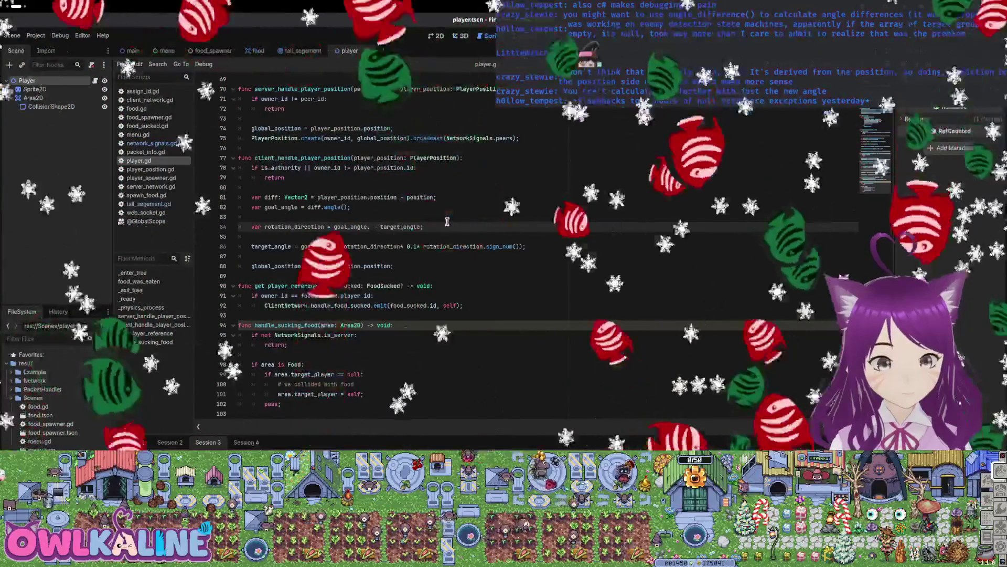
Step: Set line 84 to goal_angle.angle_difference(target_angle) and save the script
type("angle_")
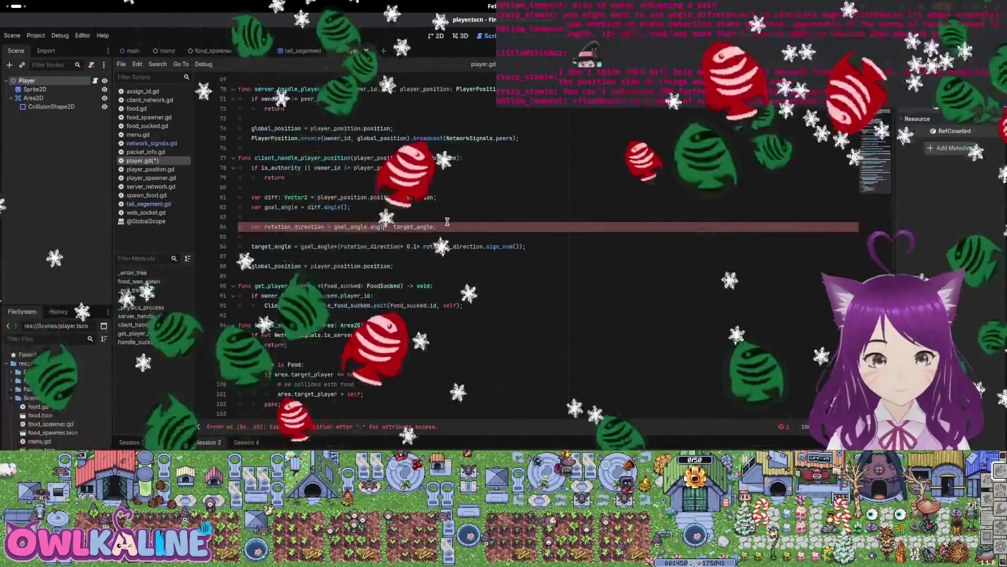
type("difference(")
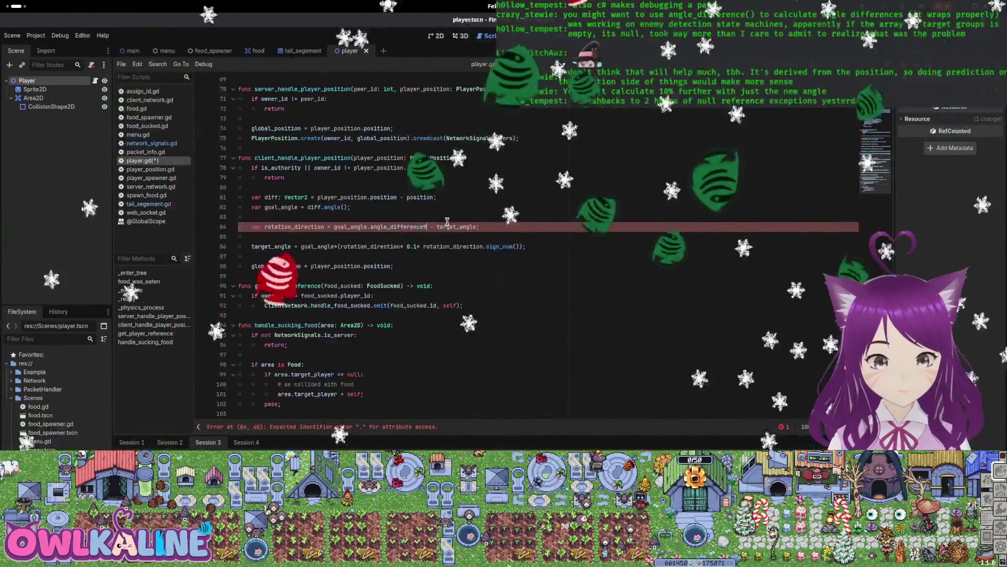
key("Delete")
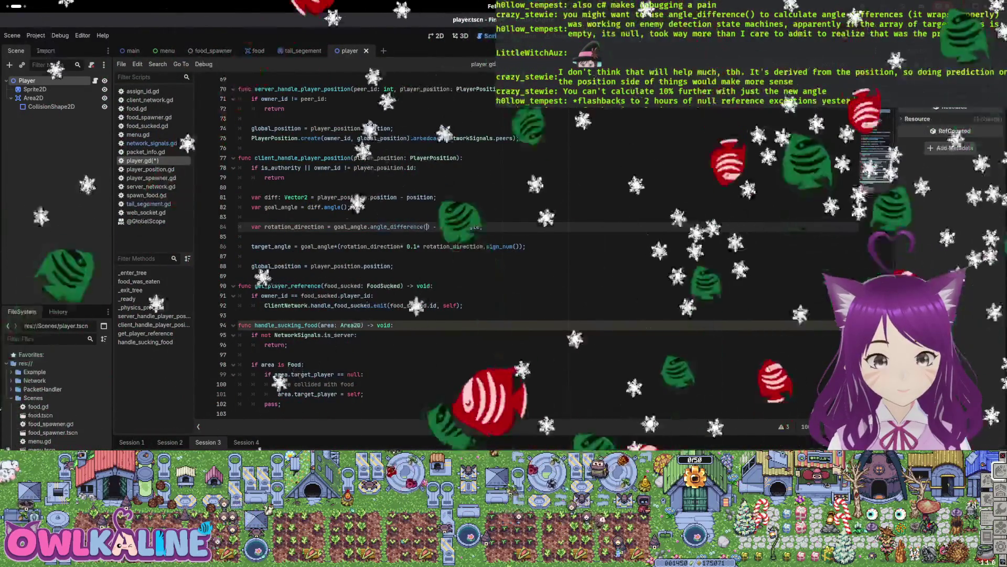
type(")")
key("ctrl+s")
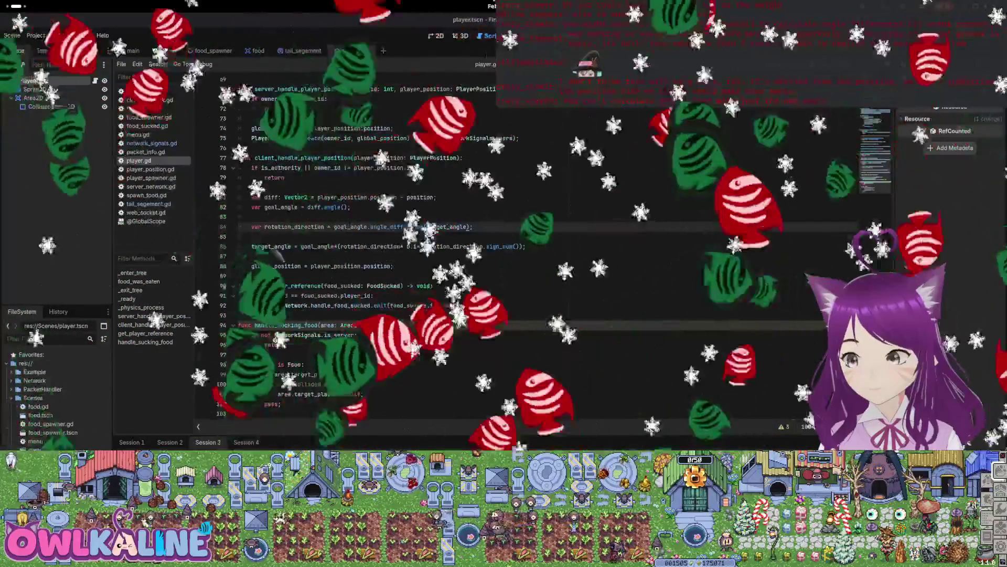
Step: Swap rotation_direction.sign_num() for clampf(rotation_direction, -1, 1) on the target_angle line, then run the project
left_click_drag(425, 246, 519, 246)
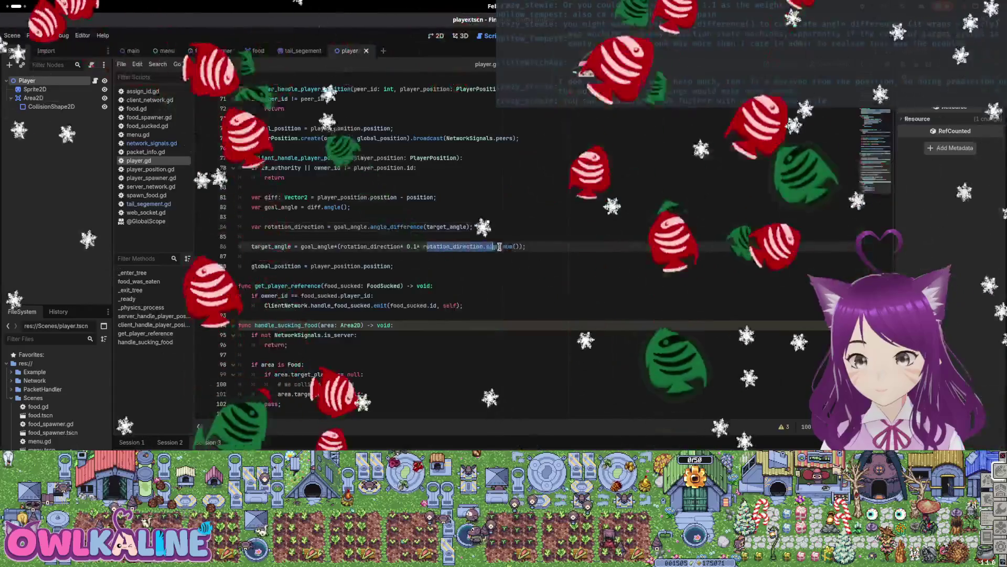
type("clampf(floor_norm.x, -1, 1)")
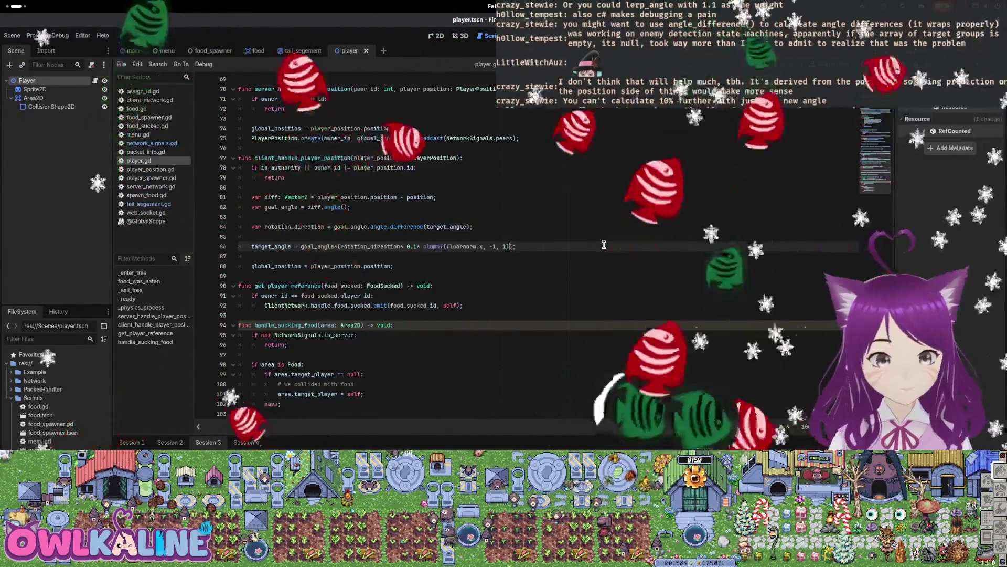
double_click(465, 247)
key("BackSpace")
key("Delete")
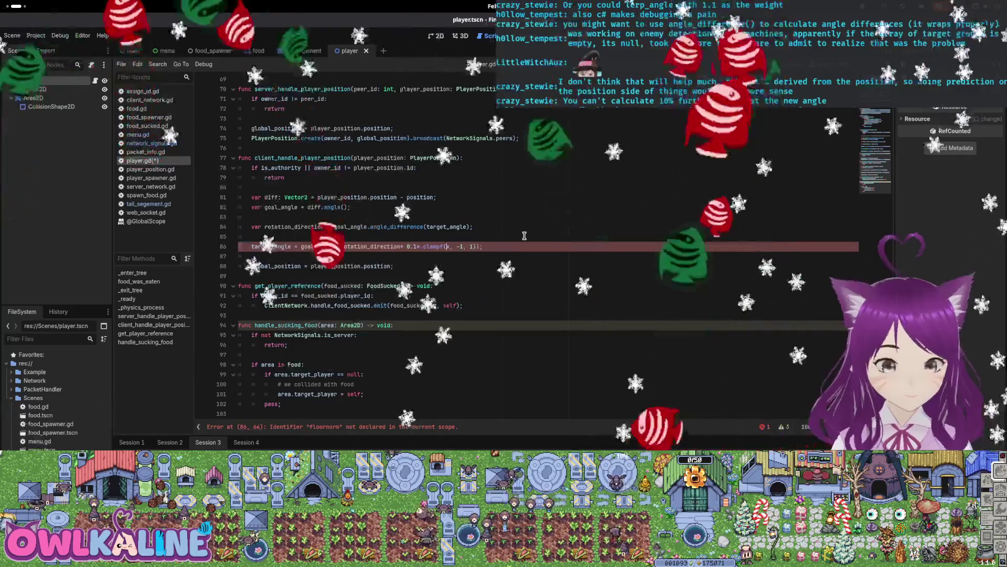
key("Delete")
type("rotation_direction")
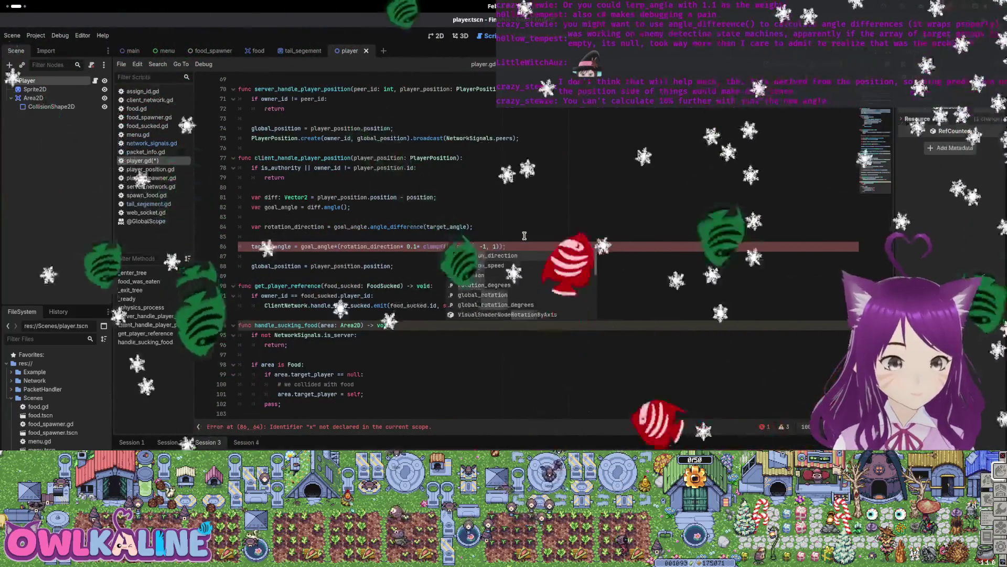
key("F5")
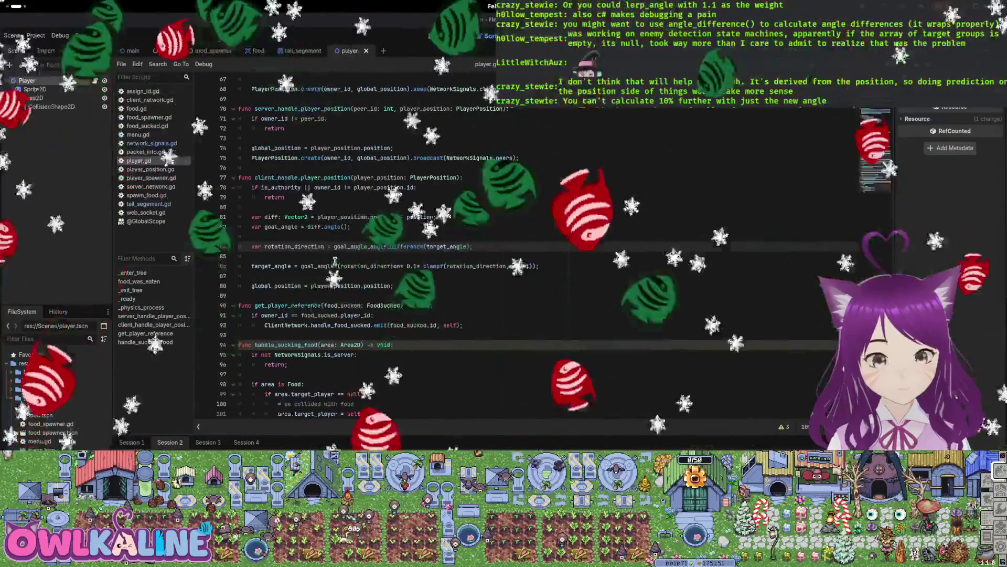
Step: Add angle_difference(goal_angle, target_angle) on a new line 84 below the rotation_direction calculation
left_click(449, 240)
key("Return")
type("rd")
type(".")
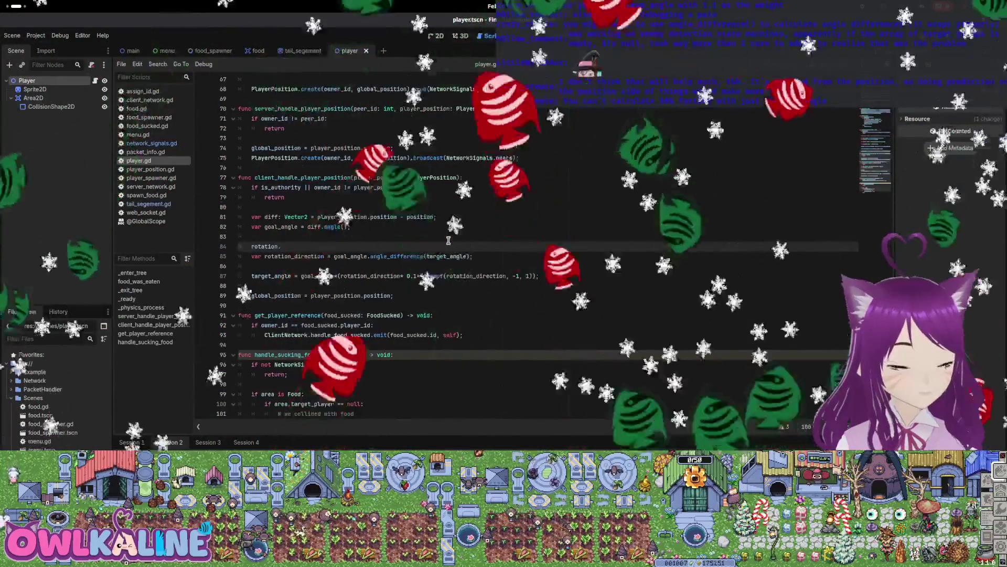
key("BackSpace")
key("BackSpace")
key("BackSpace")
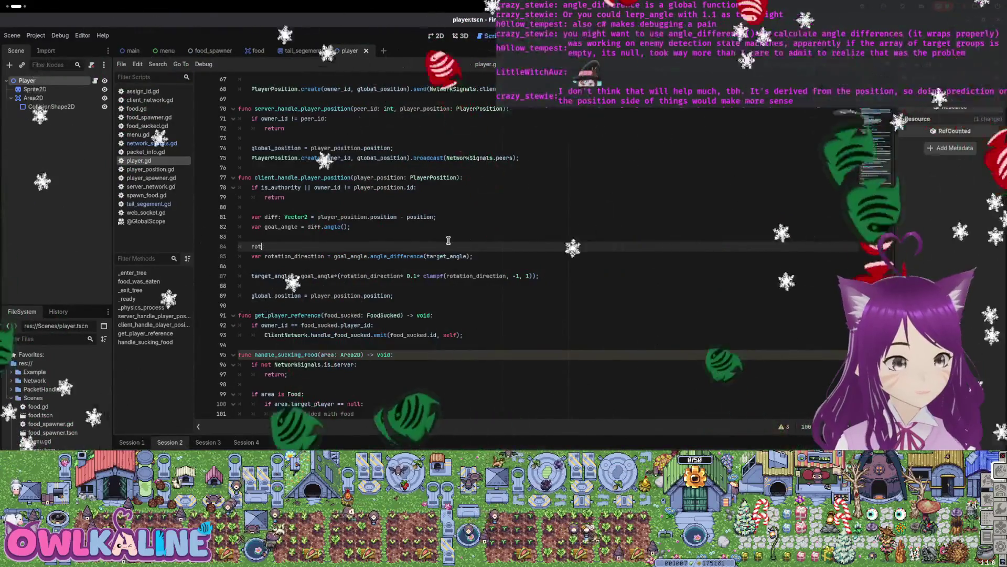
type("angle_difference(")
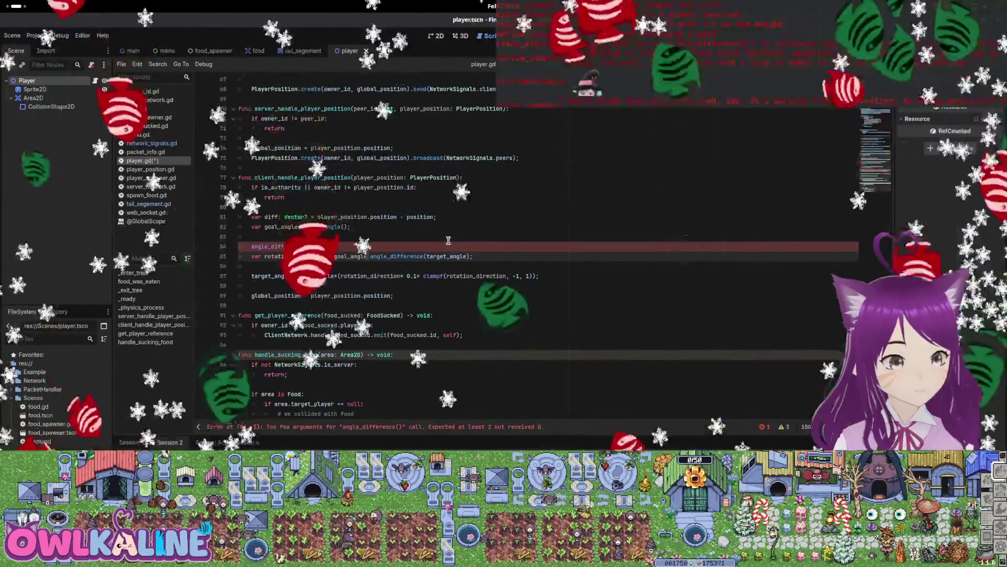
key("BackSpace")
key("BackSpace")
key("BackSpace")
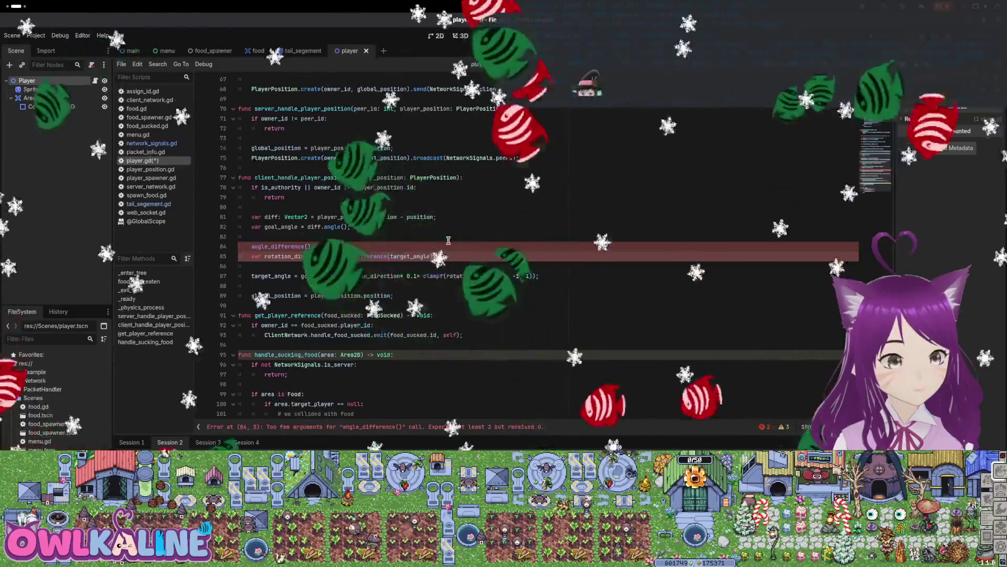
type("goal_angle,")
Step: Save the script with Ctrl+S and comment out the rotation_direction calculation
key("BackSpace")
key("BackSpace")
key("BackSpace")
key("Down")
key("ctrl+s")
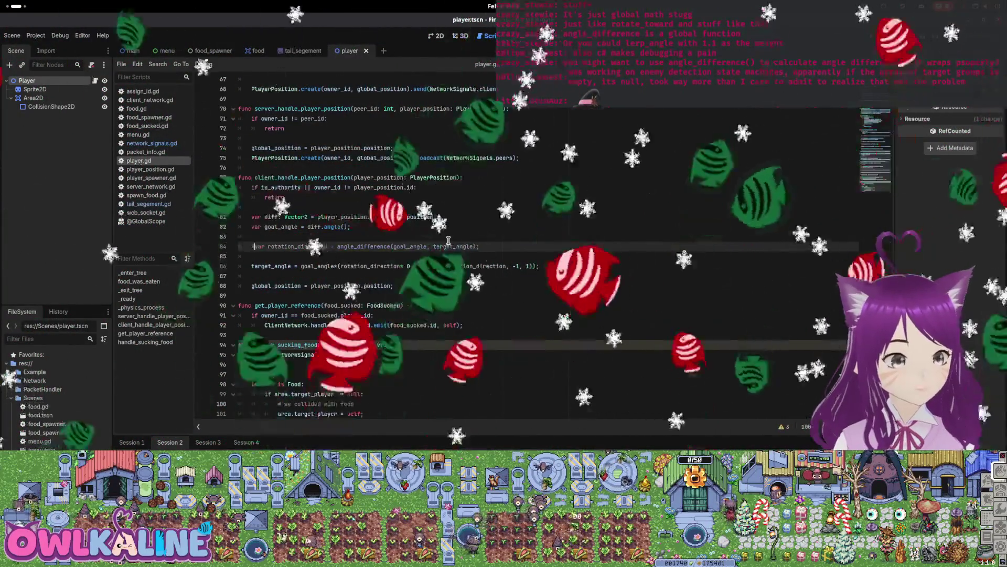
key("Down")
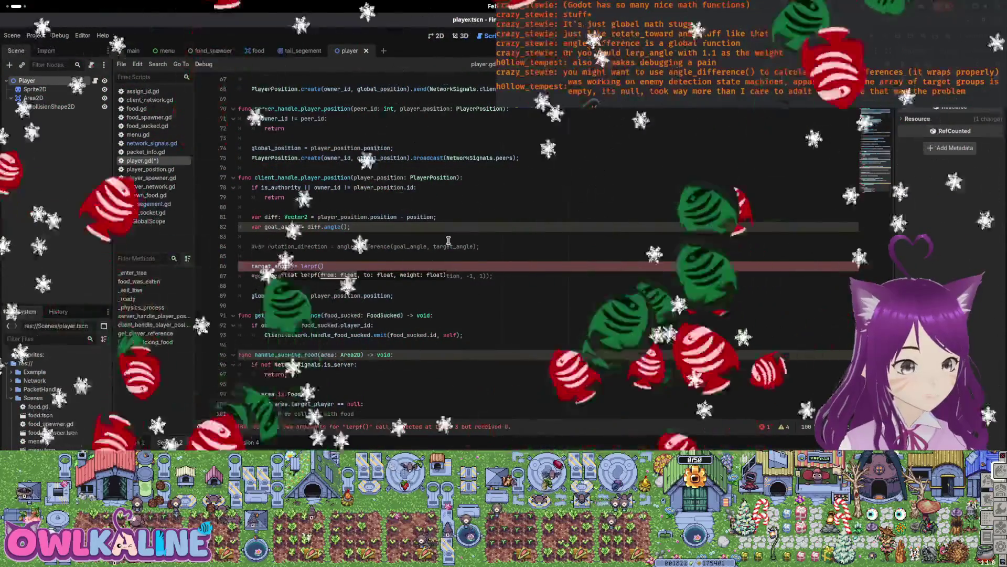
Step: Replace the unfinished lerpf call so target_angle is assigned goal_angle directly
type("rotation, goal_angle, 1.1")
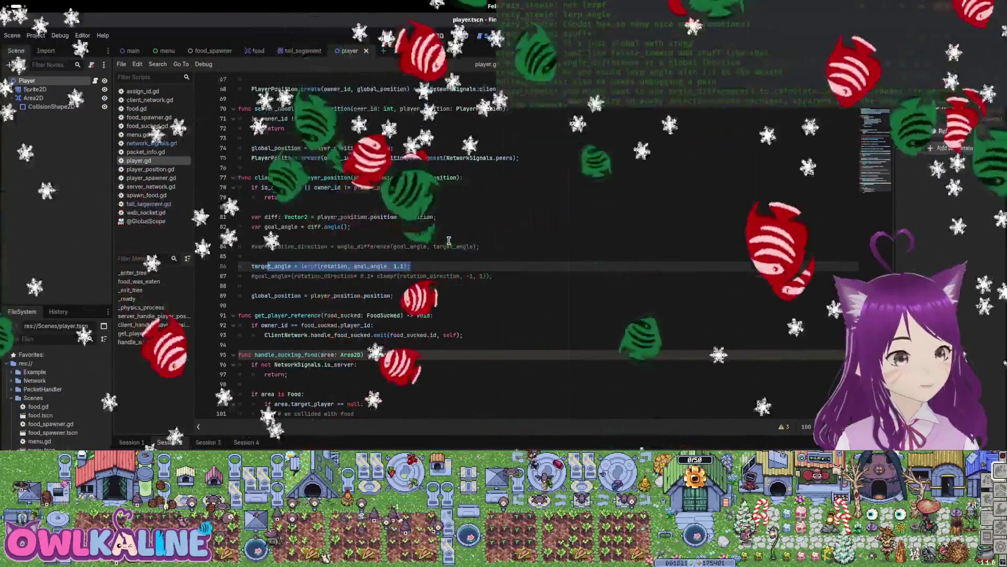
type("goal")
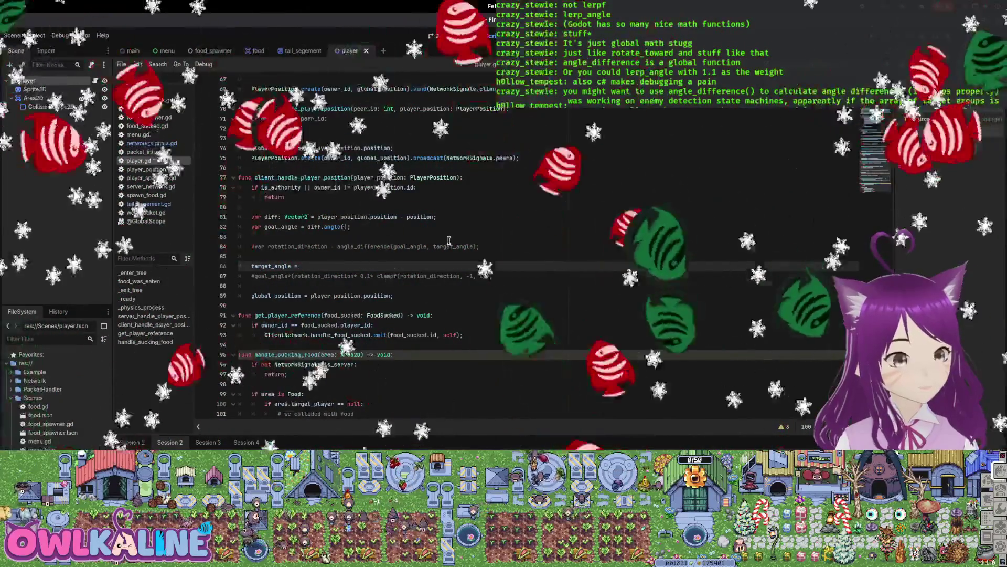
type("_angle;")
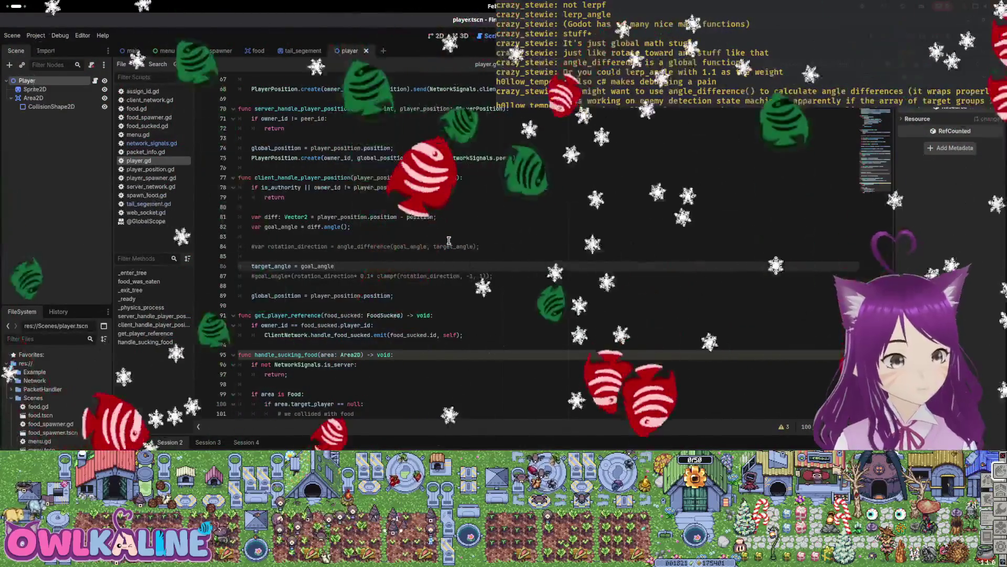
scroll(464, 243, "up", 13)
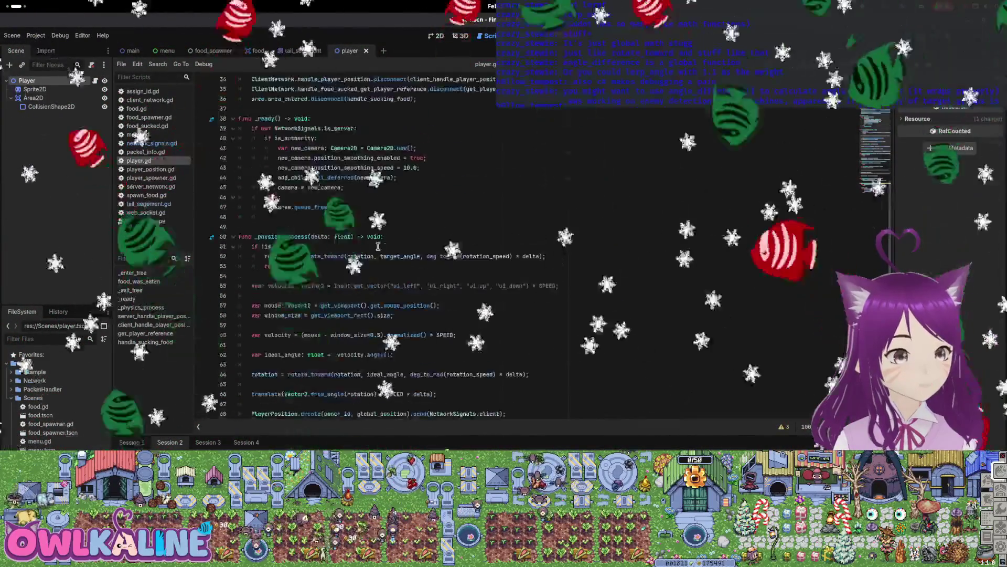
scroll(317, 232, "down", 4)
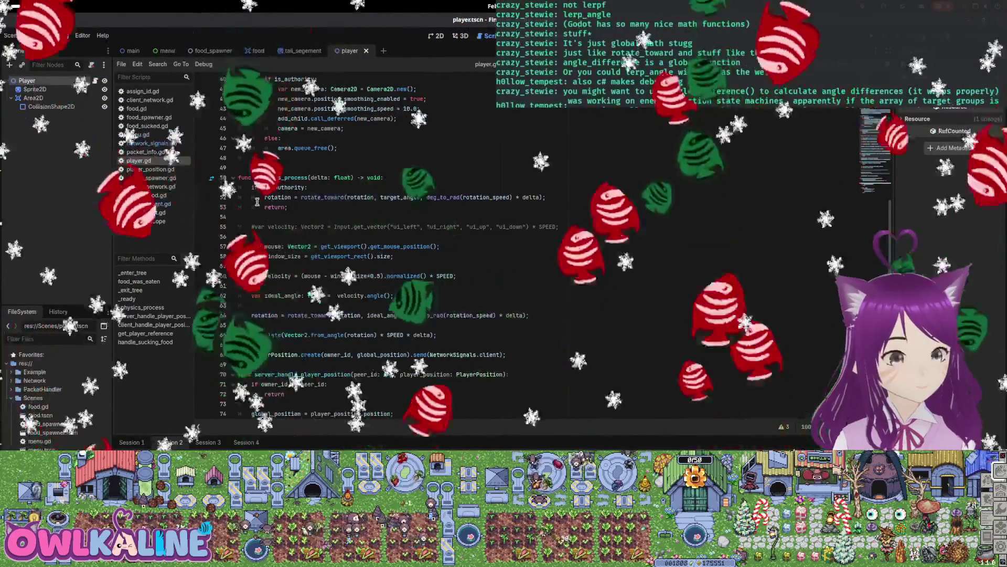
Step: Try lerpf(rotation, goal_angle, 1.1) under rotate_toward in _physics_process, then revert to target_angle
mouse_move(391, 197)
key("Return")
type("lerpf(rotation, goal_angle, 1.1);")
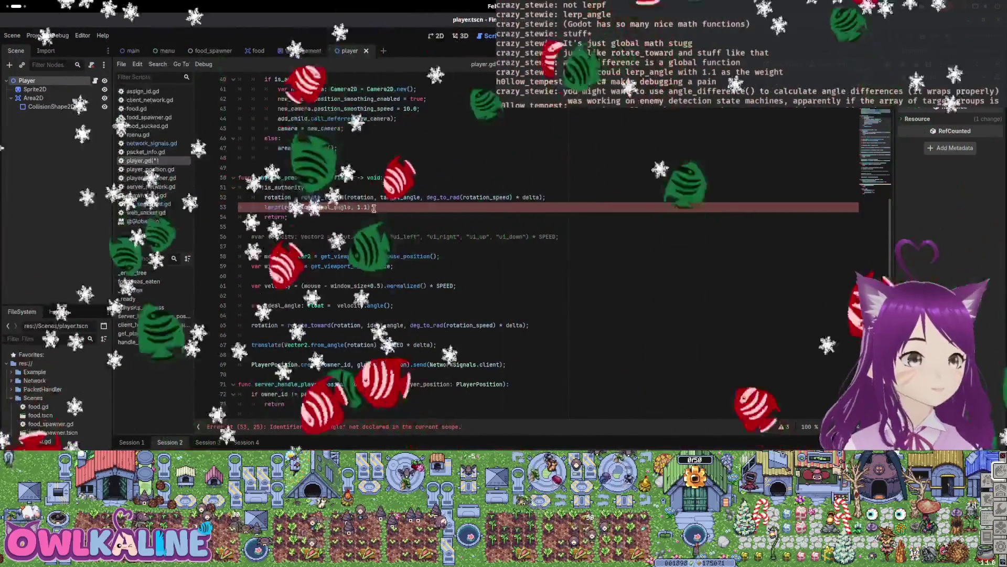
left_click_drag(371, 207, 265, 207)
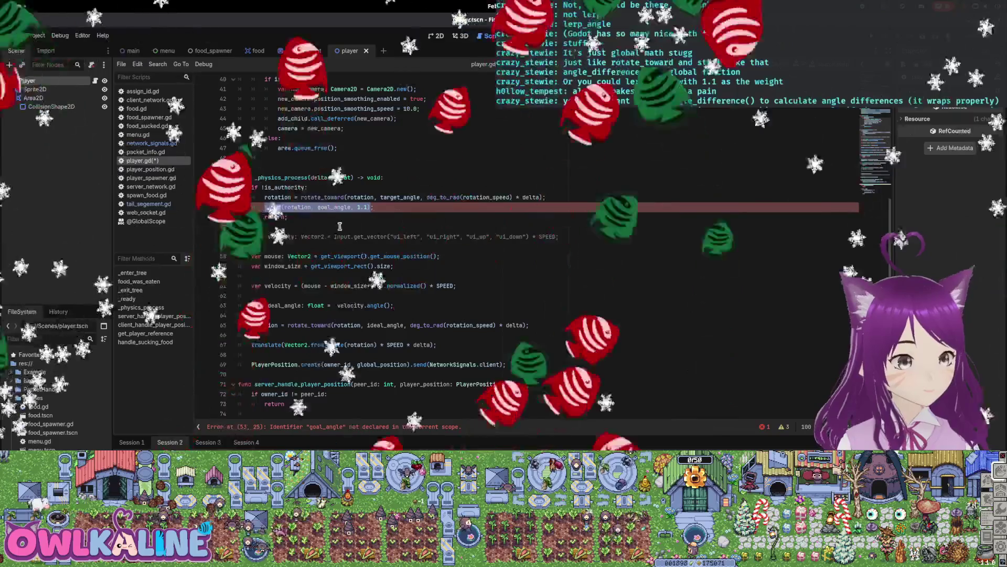
key("ctrl+x")
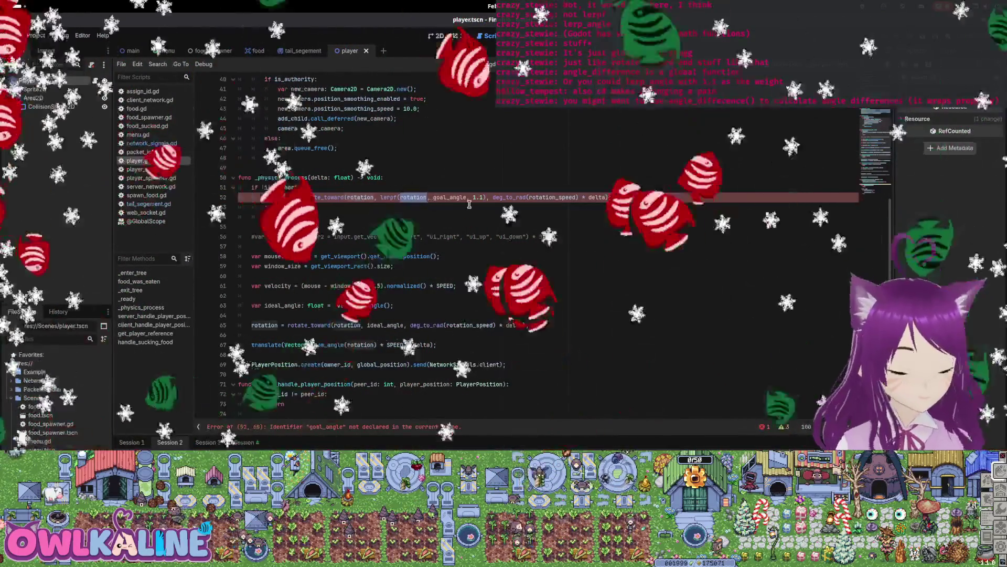
type("arget_angle")
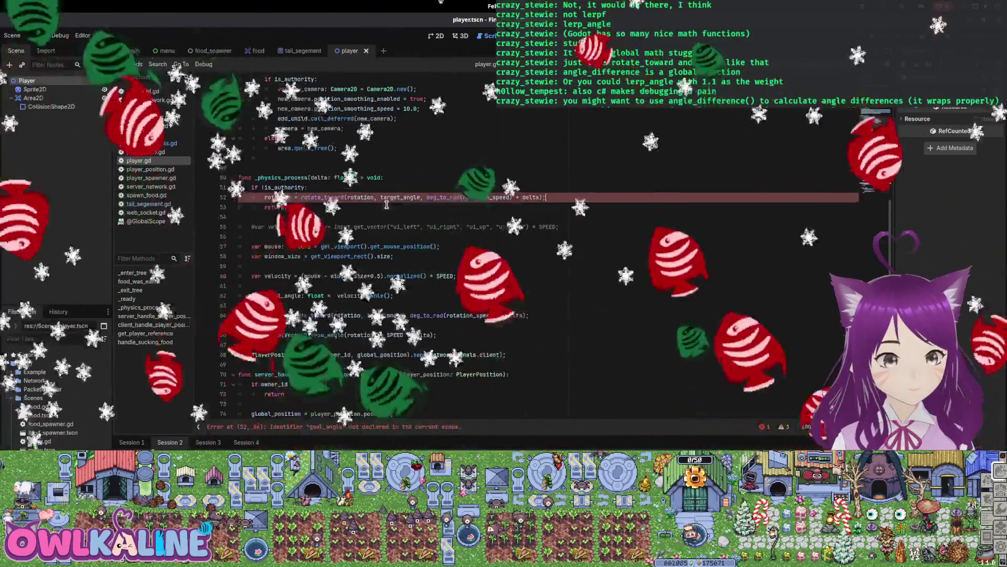
scroll(387, 205, "down", 3)
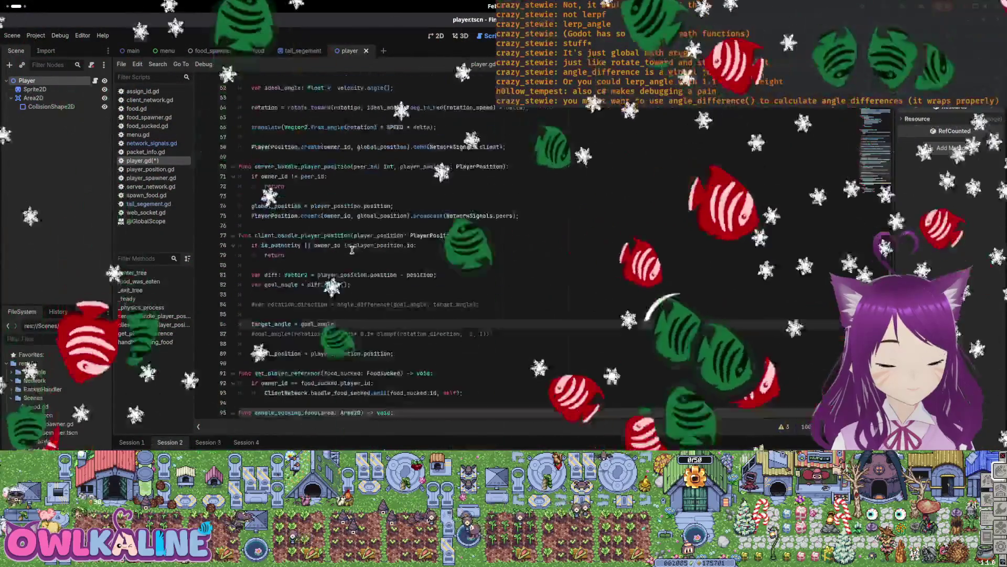
Step: Make target_angle lerp(rotation, goal_angle, 1.1), save the script, and run the project with F5
left_click(301, 294)
type("lerp(rotatio")
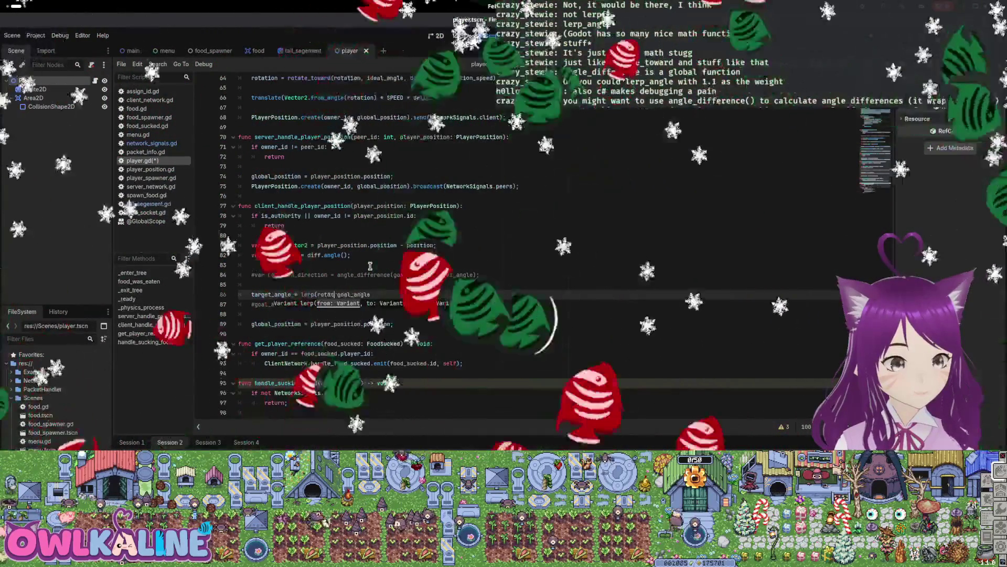
type(".1);")
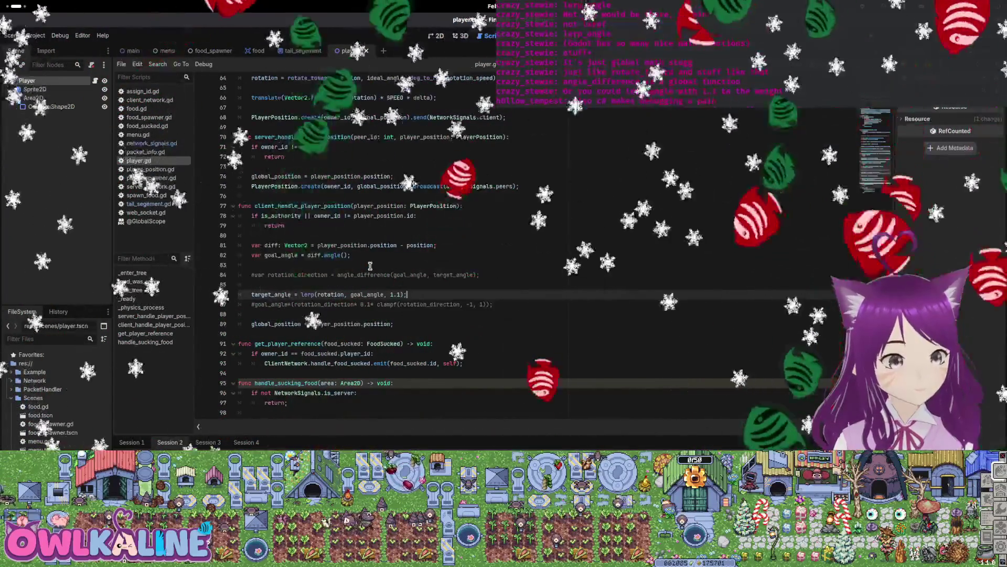
key("ctrl+s")
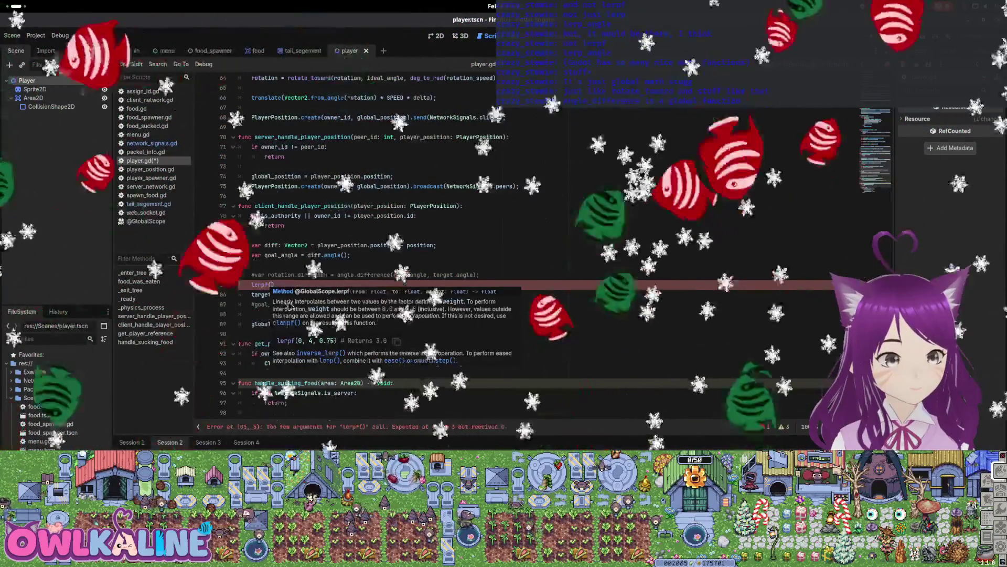
left_click(360, 232)
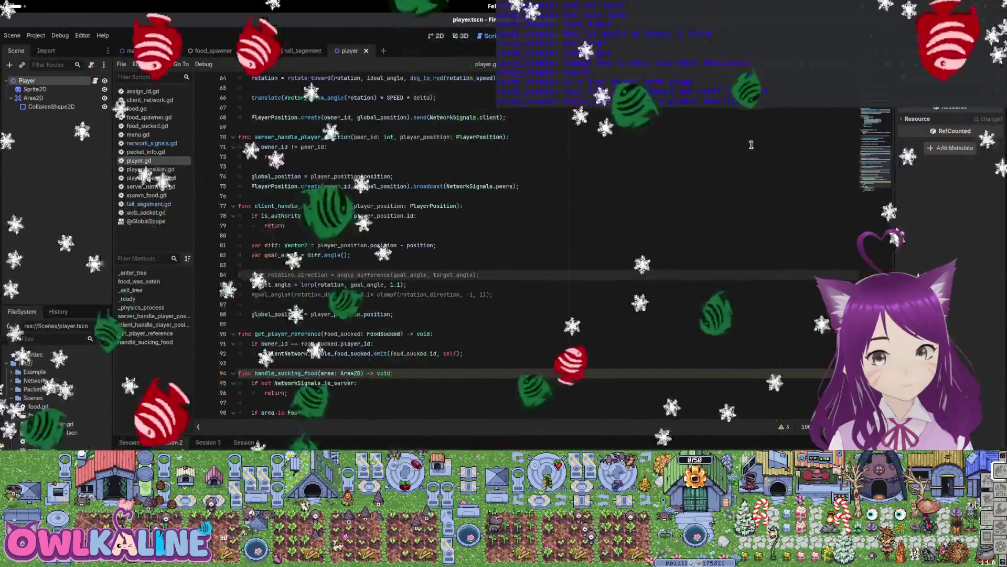
key("F5")
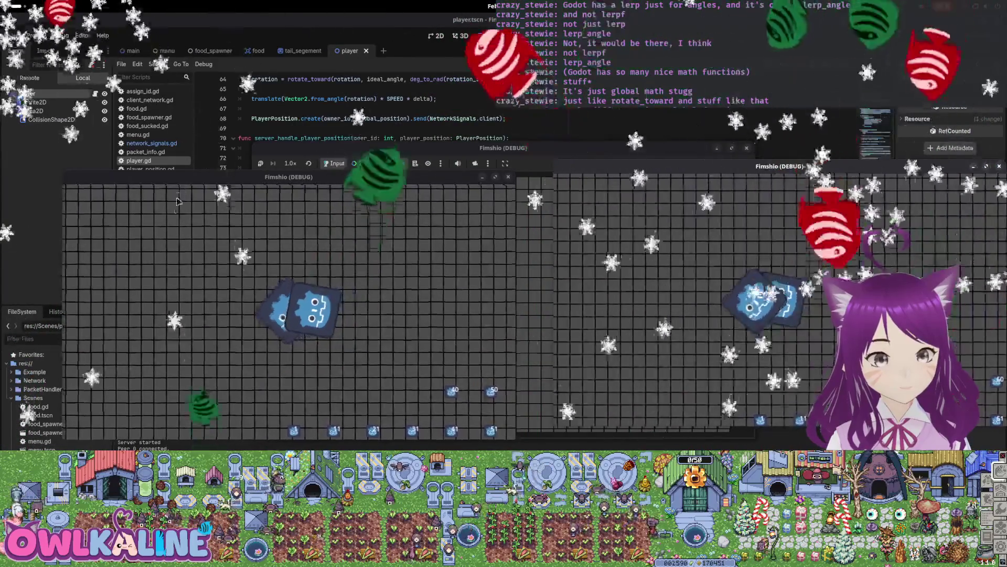
Step: Drag the two Fimshio debug windows around to compare movement, then stop the game with F8
left_click_drag(244, 184, 674, 186)
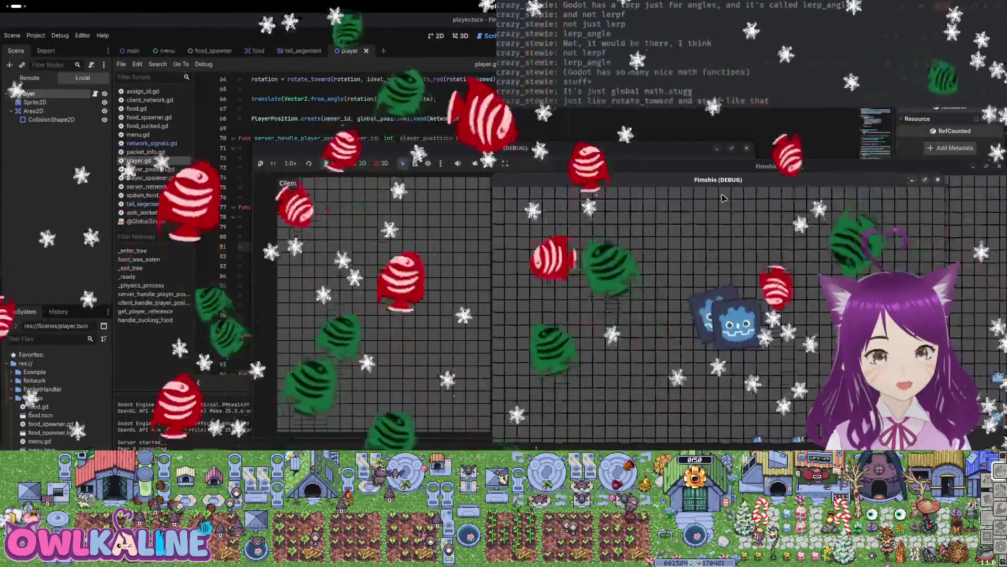
left_click_drag(725, 176, 865, 172)
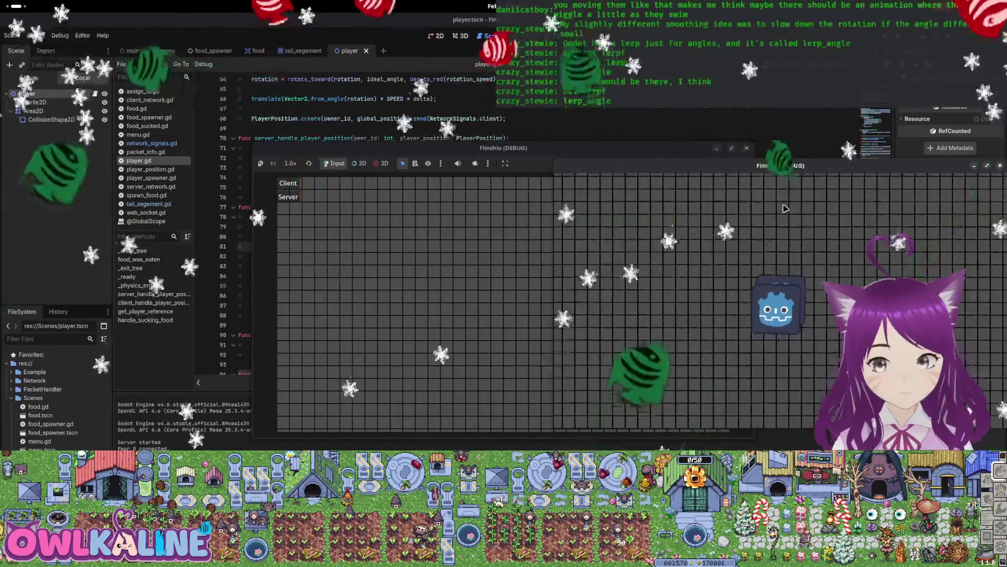
left_click_drag(763, 173, 373, 188)
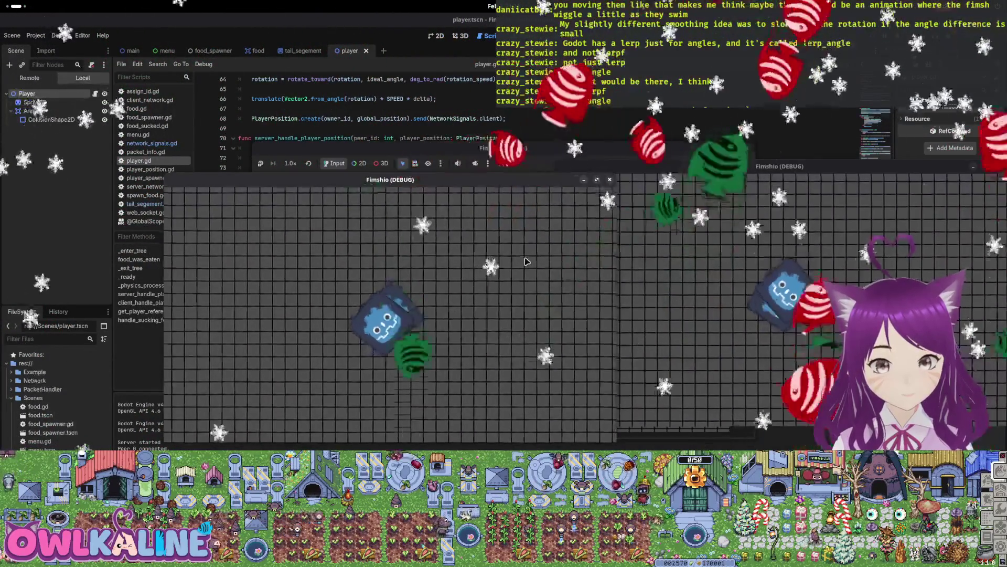
key("F8")
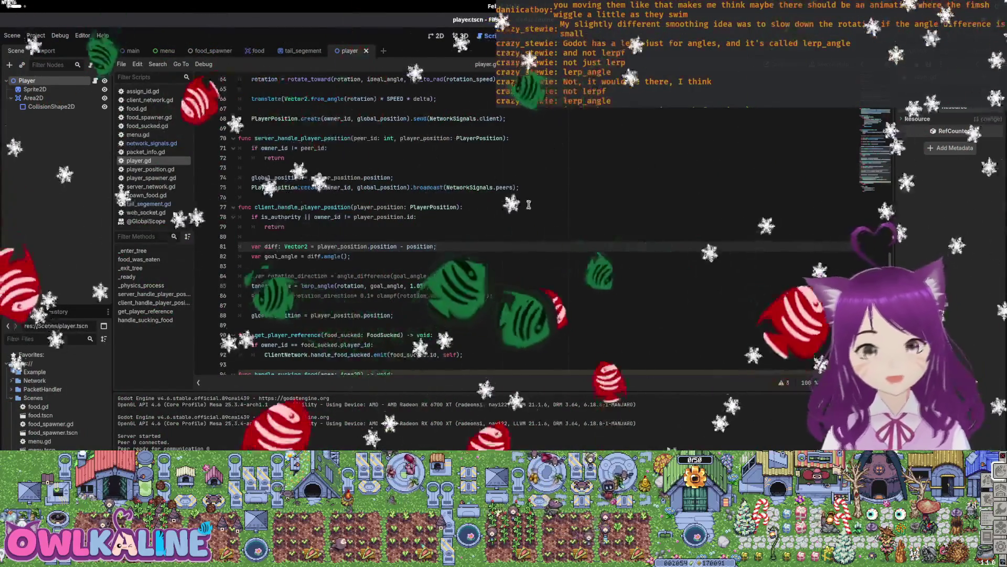
Step: Switch to the Player scene's 2D view and run the project again with F5
scroll(472, 210, "down", 1)
scroll(454, 164, "up", 4)
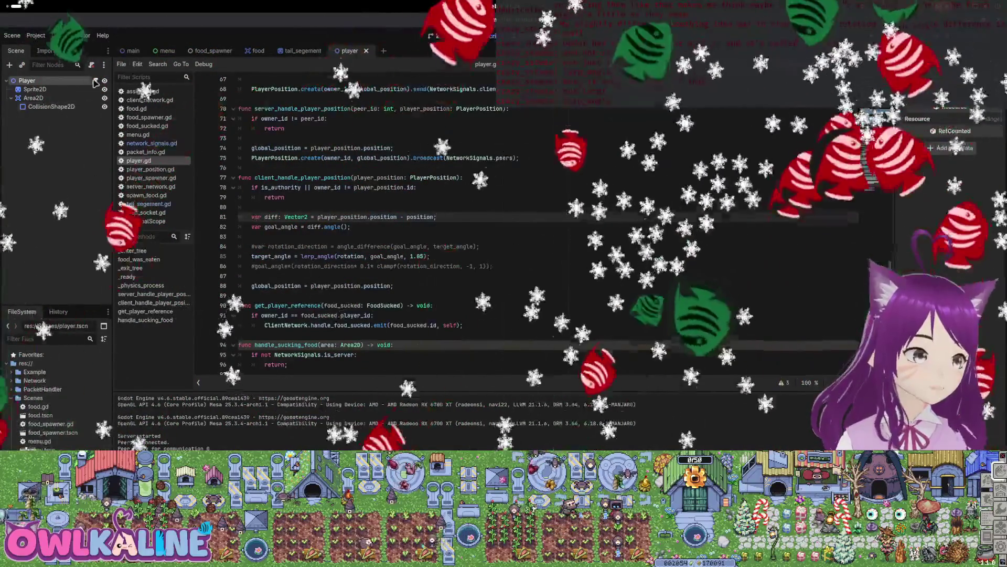
scroll(454, 163, "up", 15)
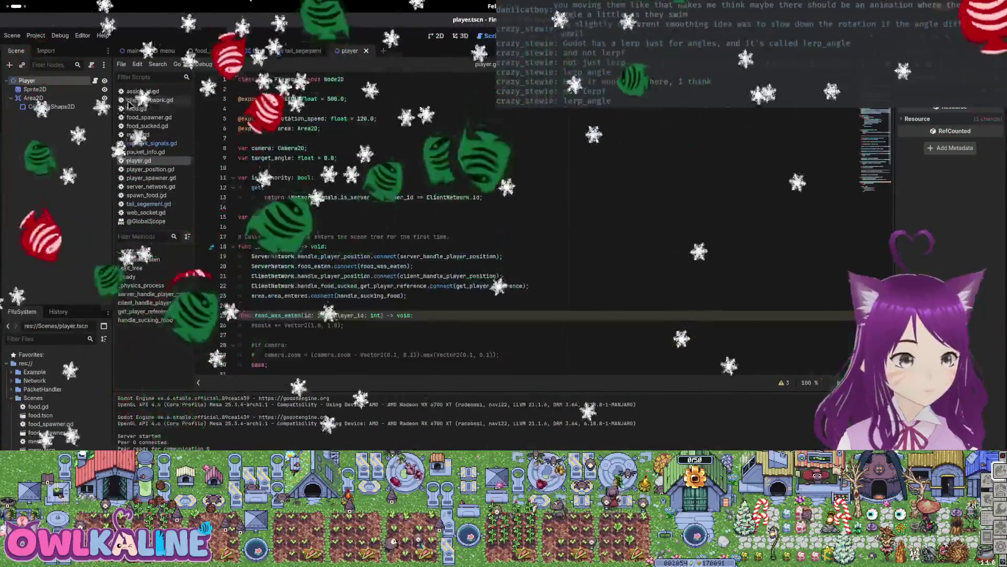
left_click(428, 36)
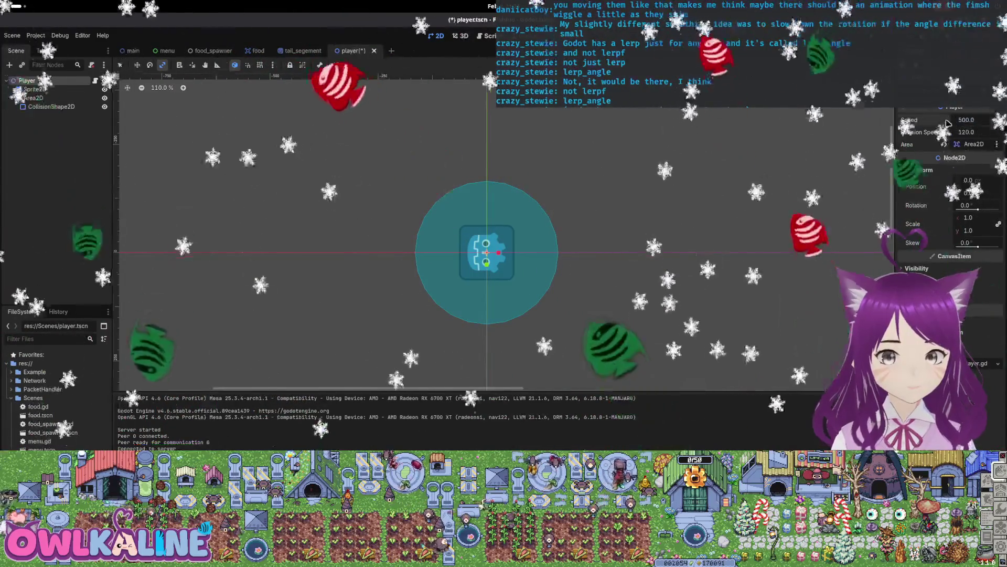
key("F5")
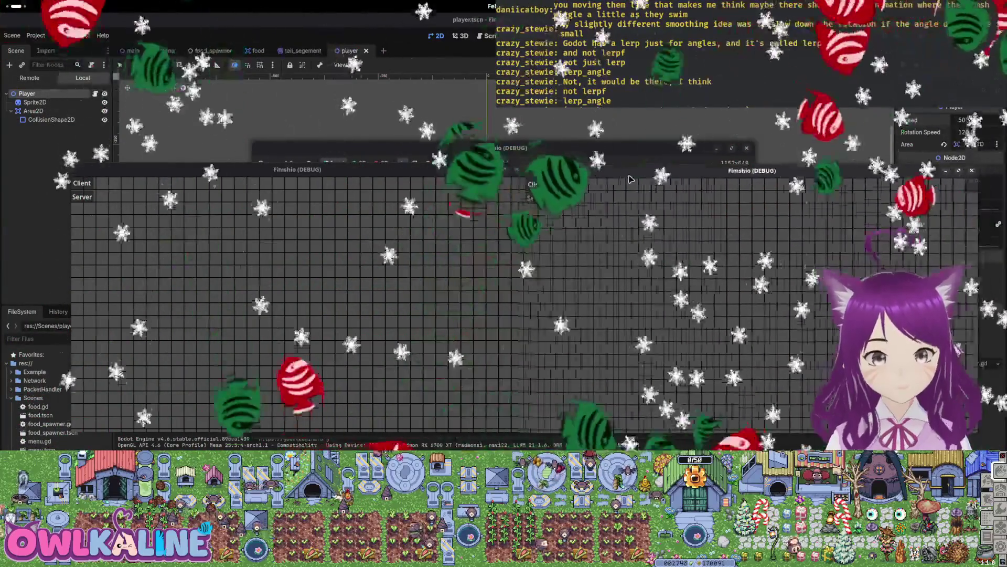
Step: Start the networked session in the left game window, stop the game, and return to player.gd
left_click(131, 184)
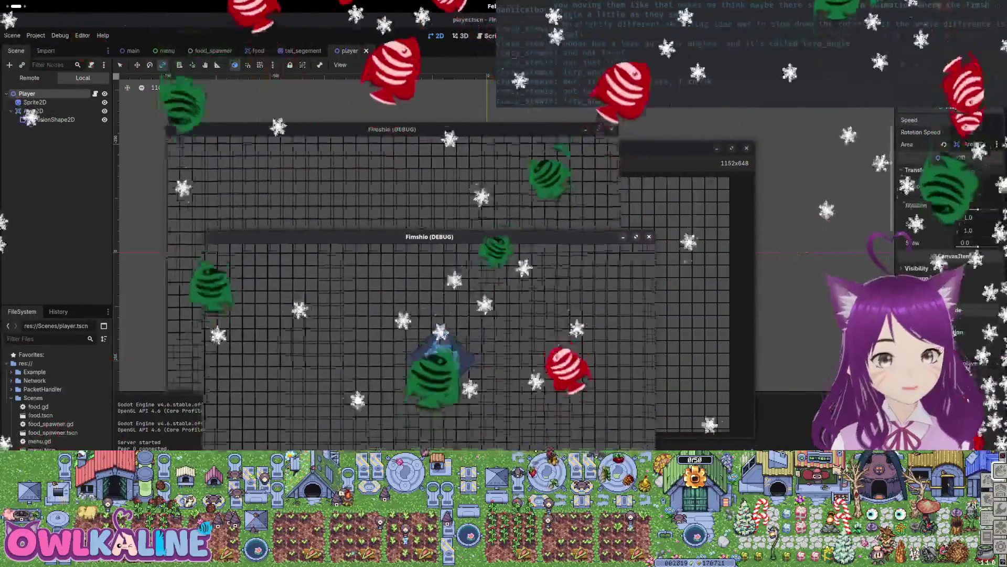
key("F8")
key("ctrl+F3")
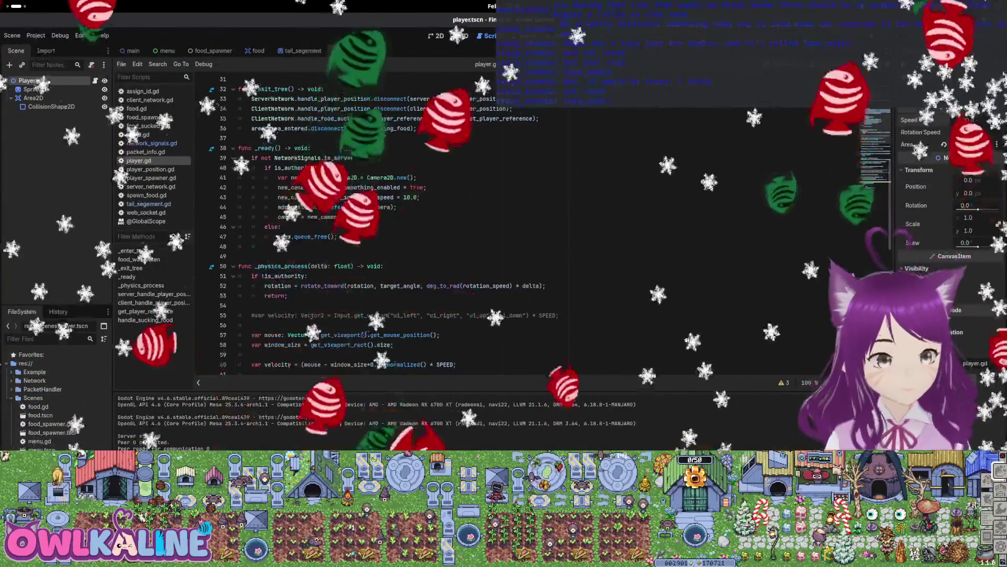
Step: Scroll to the translate(Vector2.from_angle(rotation) * SPEED * delta) line in the non-authority branch and run the game
scroll(463, 216, "down", 1)
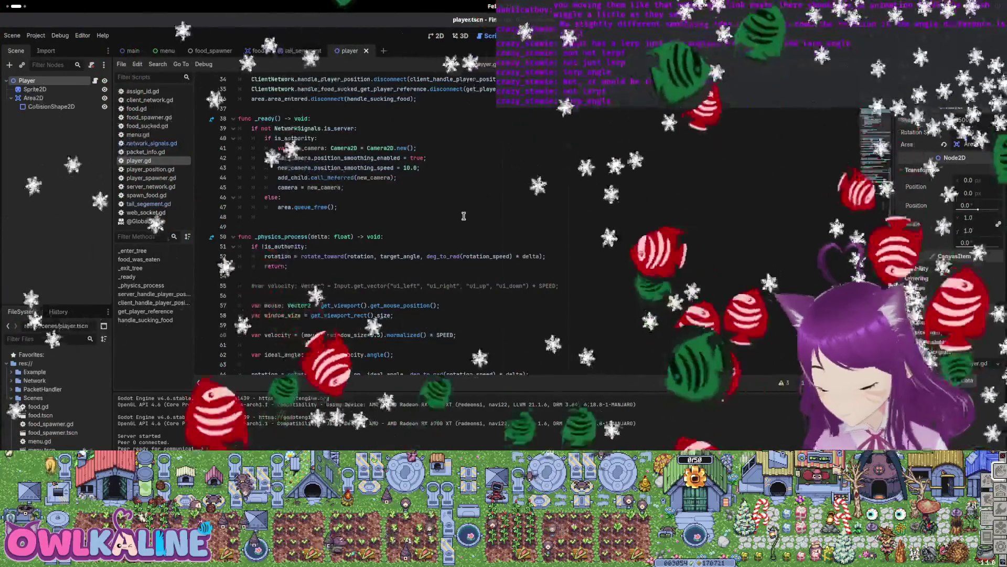
scroll(451, 216, "down", 3)
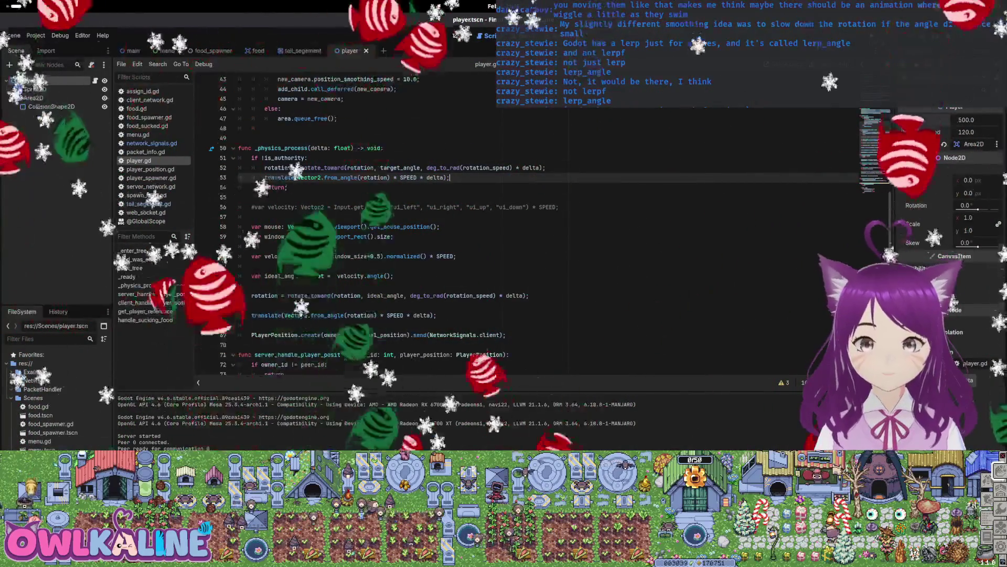
key("F5")
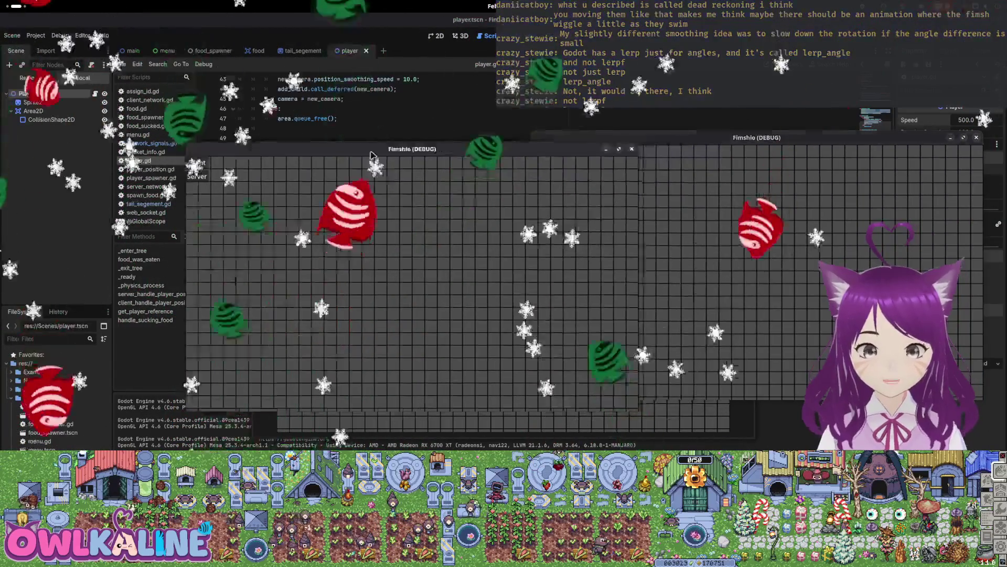
Step: Start the client/server test run, move the second Fimshio window aside, then stop both instances
left_click(542, 152)
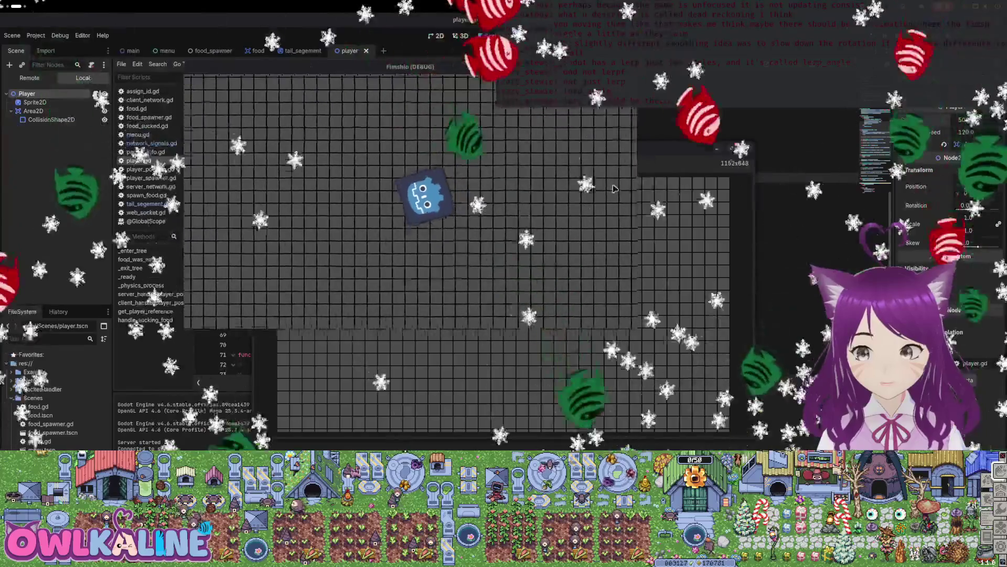
left_click_drag(401, 155, 478, 160)
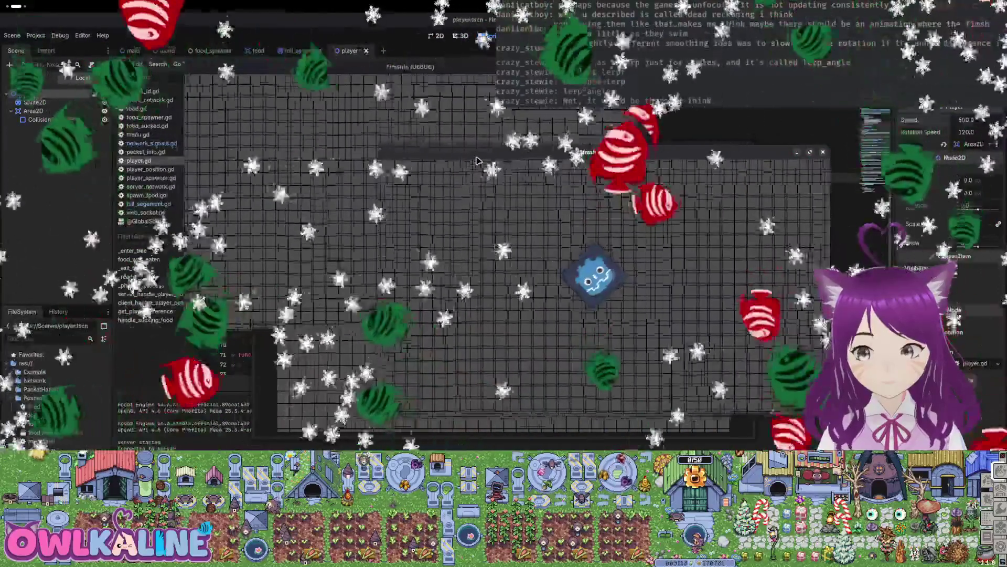
key("F8")
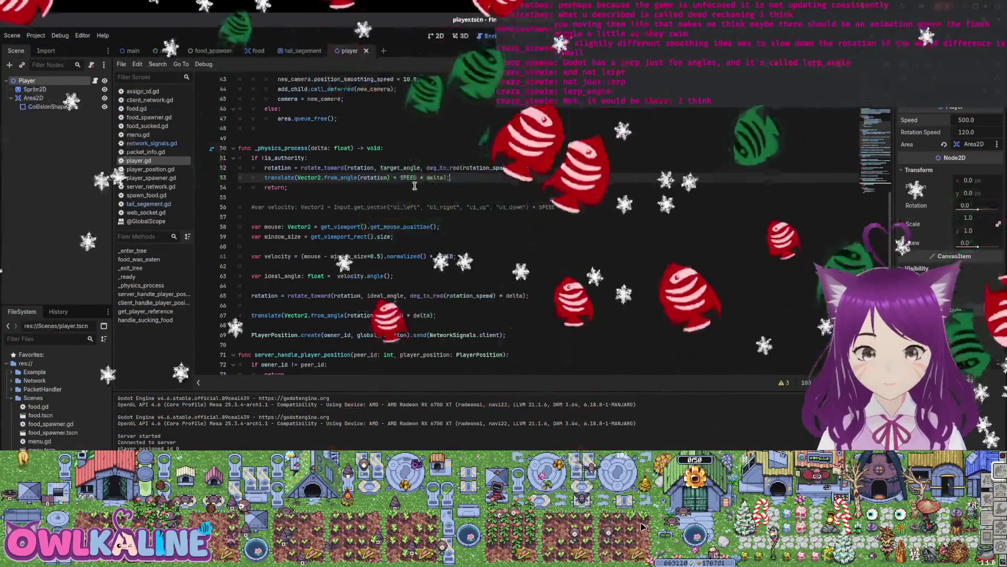
left_click_drag(375, 176, 224, 181)
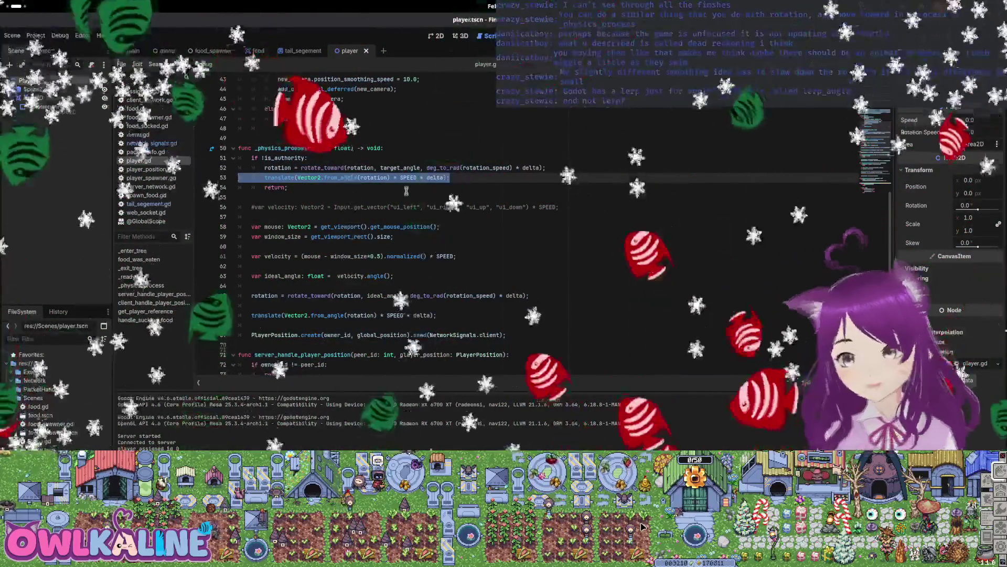
Step: Rerun cargo run --release in the chat terminal, then return to the player.gd script
key("super")
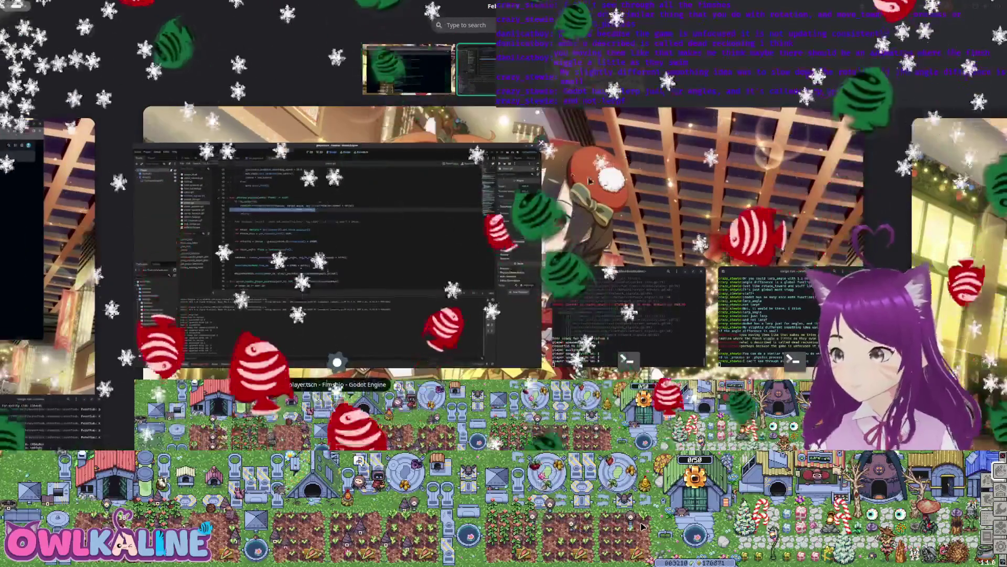
key("super")
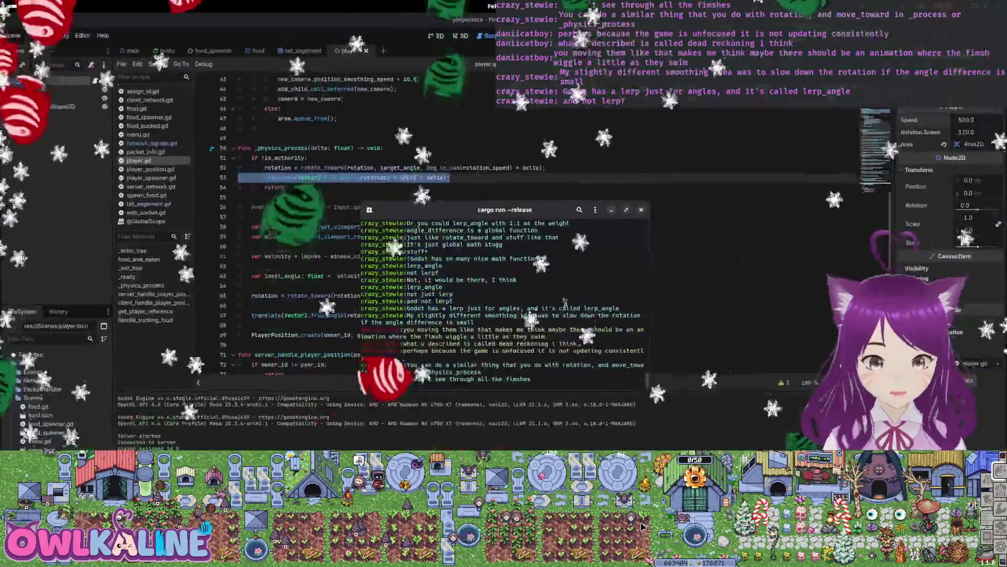
key("Up")
key("Return")
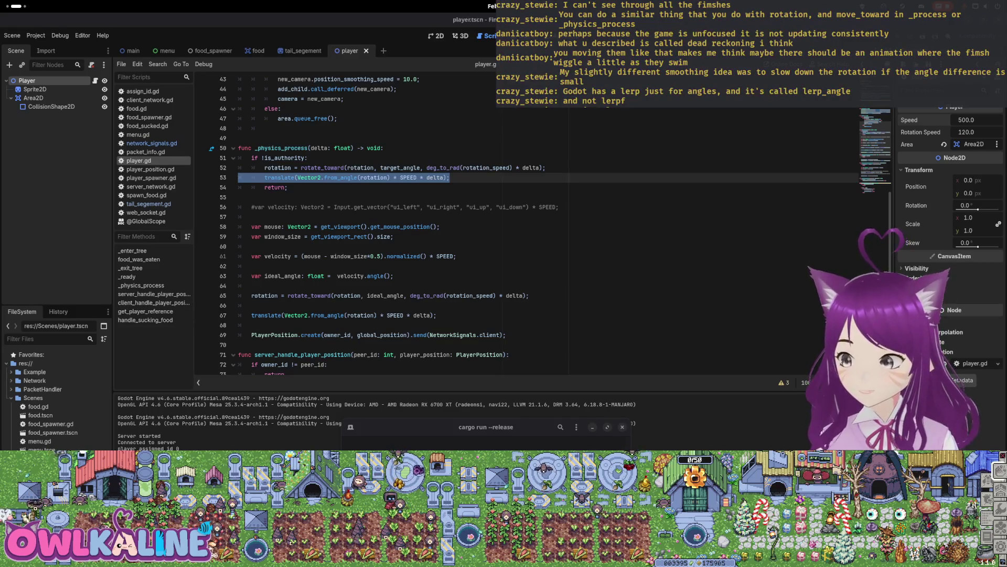
left_click(490, 207)
Step: Review the translate statement on line 53 and the mouse-driven movement code on lines 58–69
scroll(351, 210, "up", 1)
left_click_drag(266, 207, 422, 207)
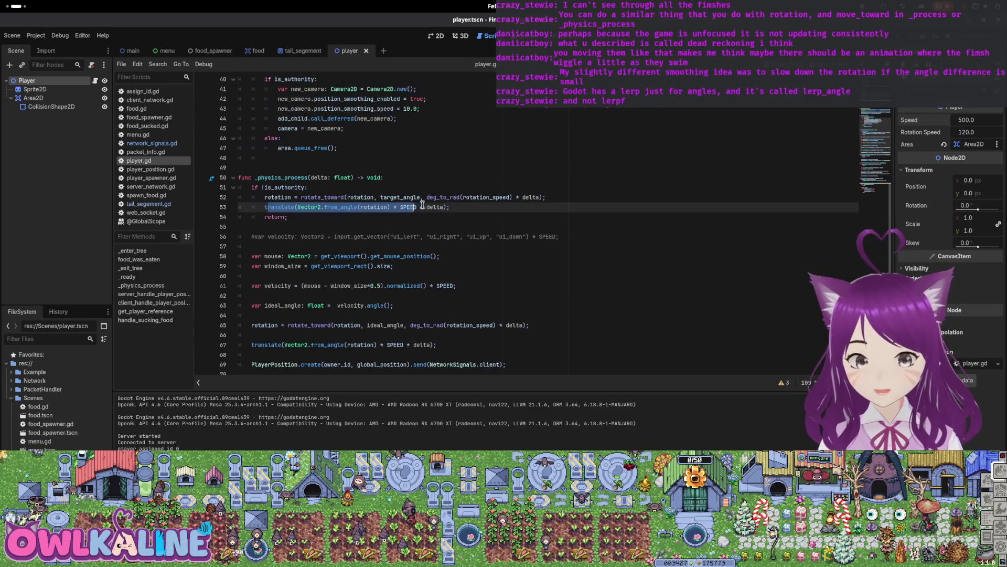
left_click(286, 203)
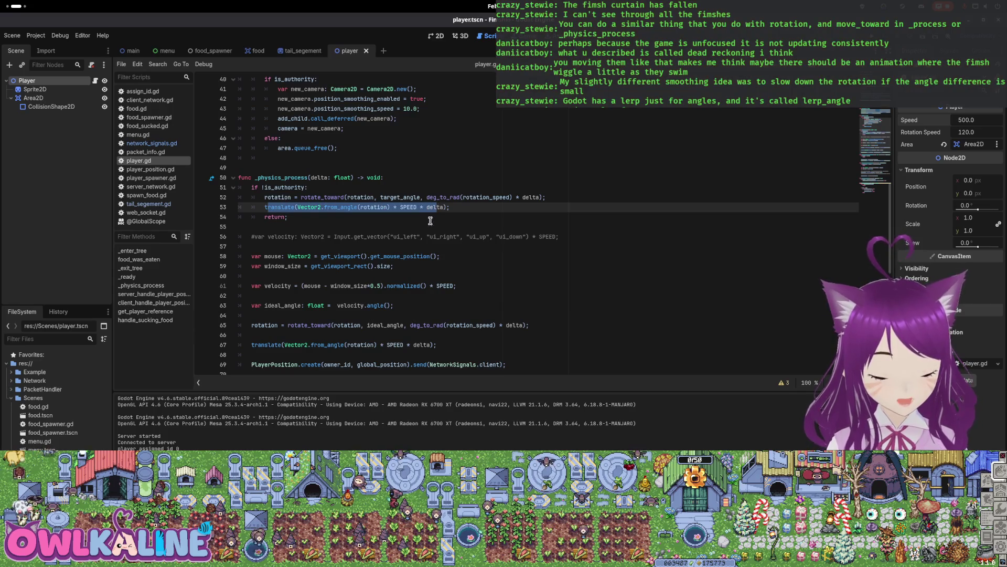
scroll(430, 221, "down", 3)
mouse_move(239, 157)
left_mouse_down()
mouse_move(284, 278)
mouse_move(506, 276)
left_mouse_up()
key("Up")
scroll(286, 152, "up", 2)
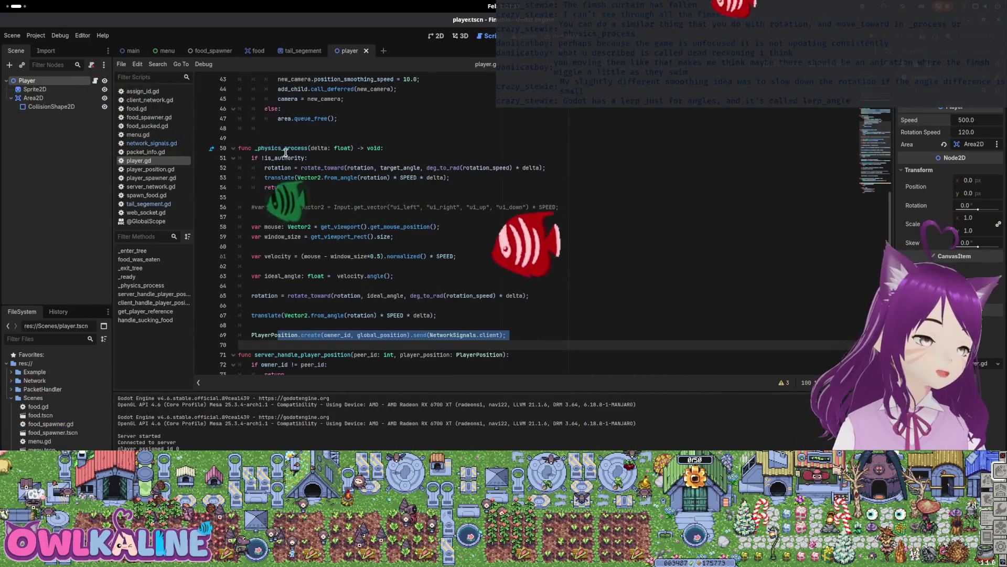
scroll(285, 152, "down", 1)
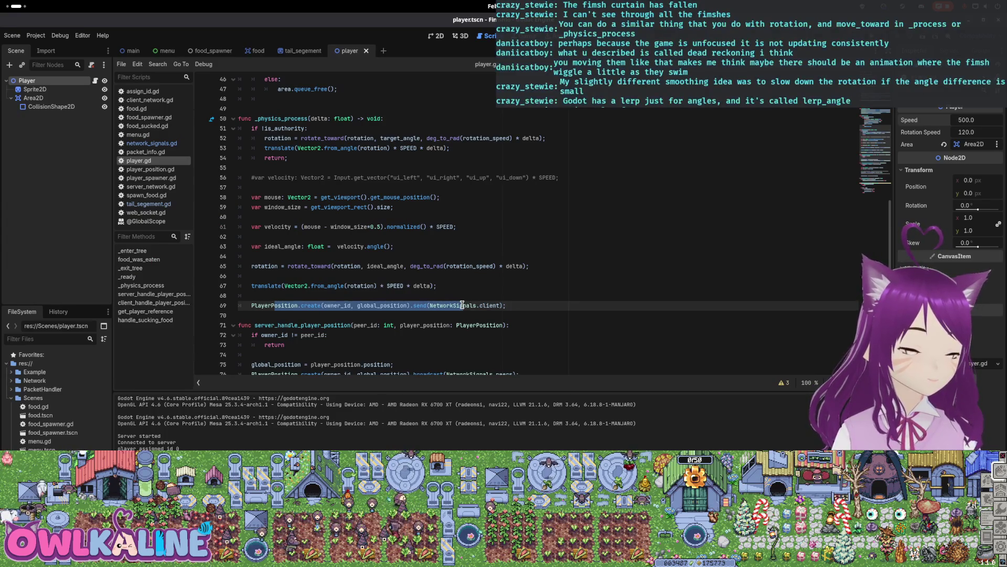
mouse_move(406, 305)
left_mouse_down()
mouse_move(294, 207)
mouse_move(300, 186)
left_mouse_up()
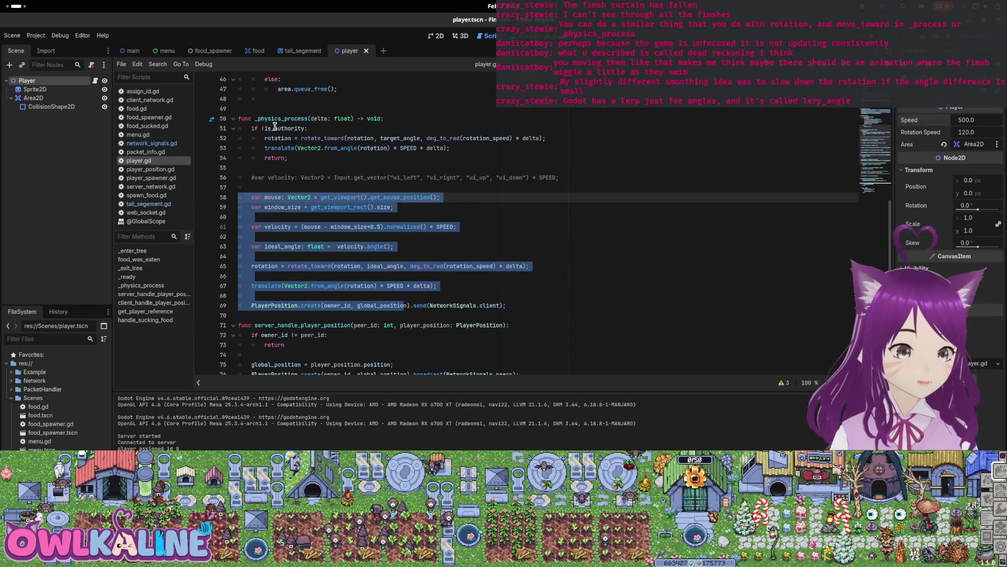
scroll(294, 158, "up", 1)
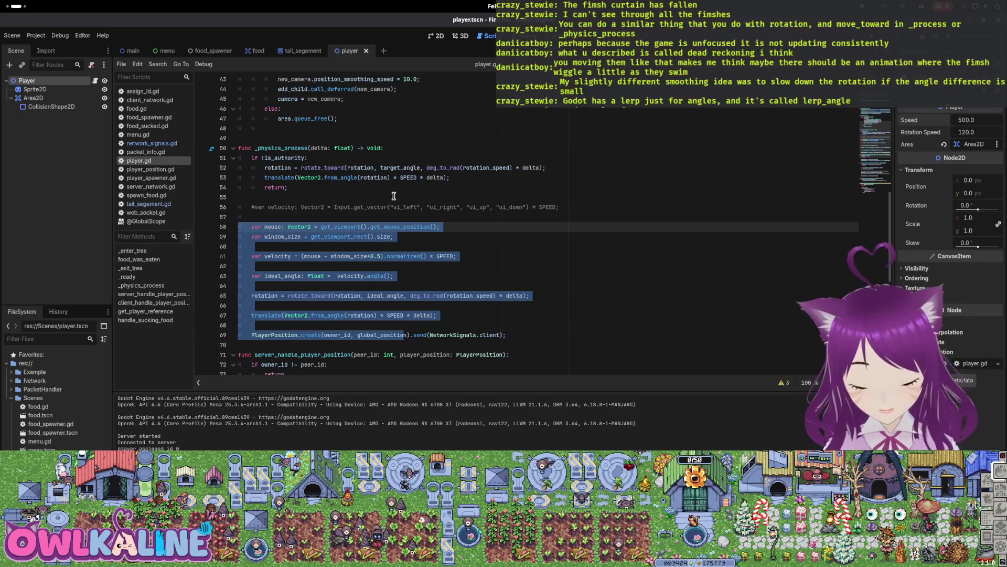
Step: Select the translate call on line 53, the movement block on lines 56–68, and the PlayerPosition send call
left_click_drag(297, 180, 358, 180)
scroll(440, 207, "up", 2)
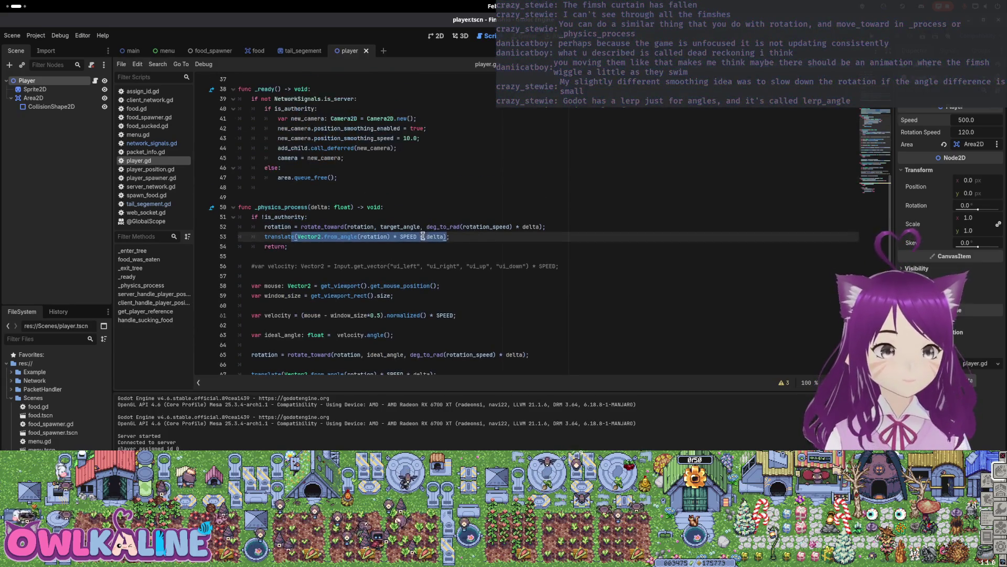
scroll(364, 307, "down", 2)
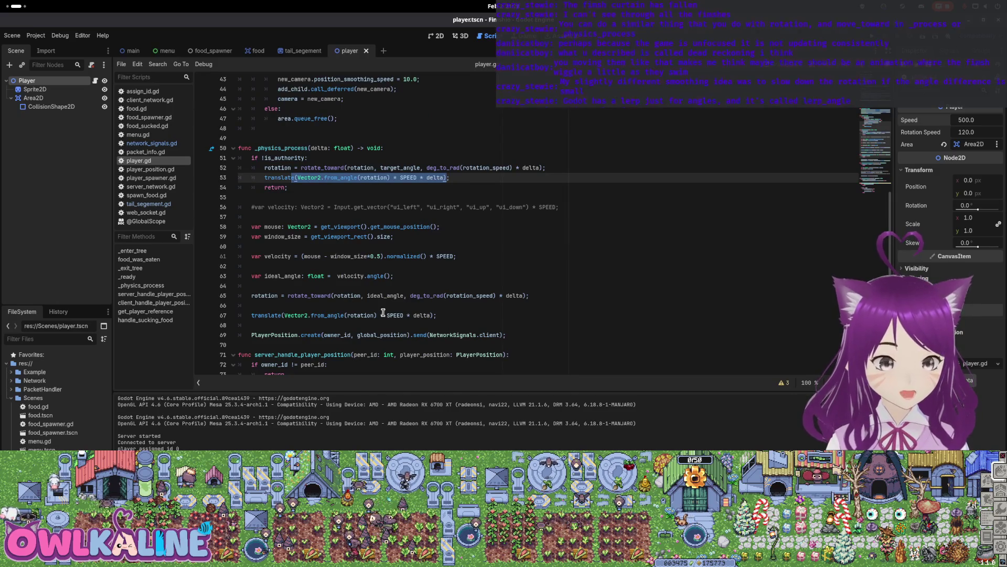
scroll(377, 286, "up", 2)
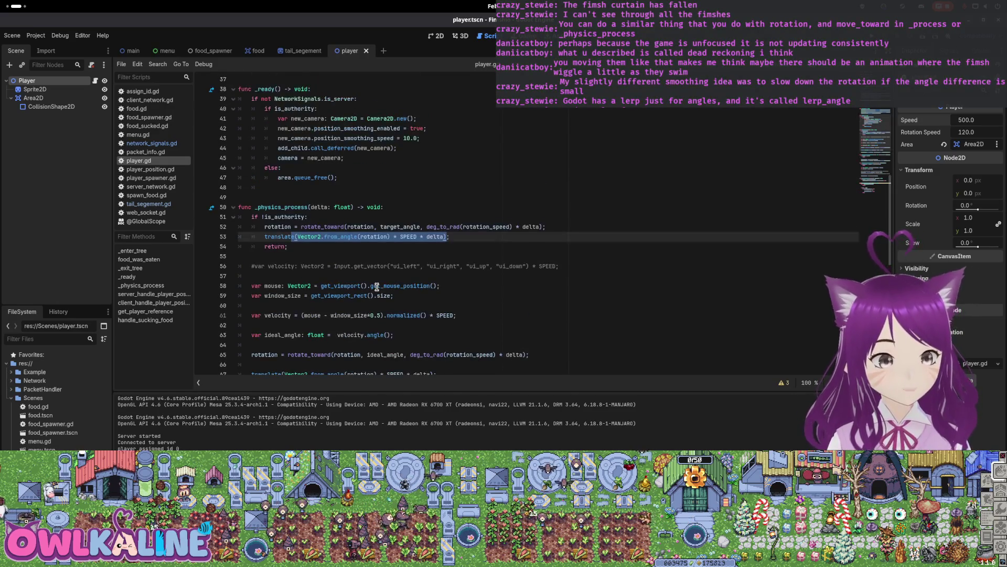
mouse_move(376, 285)
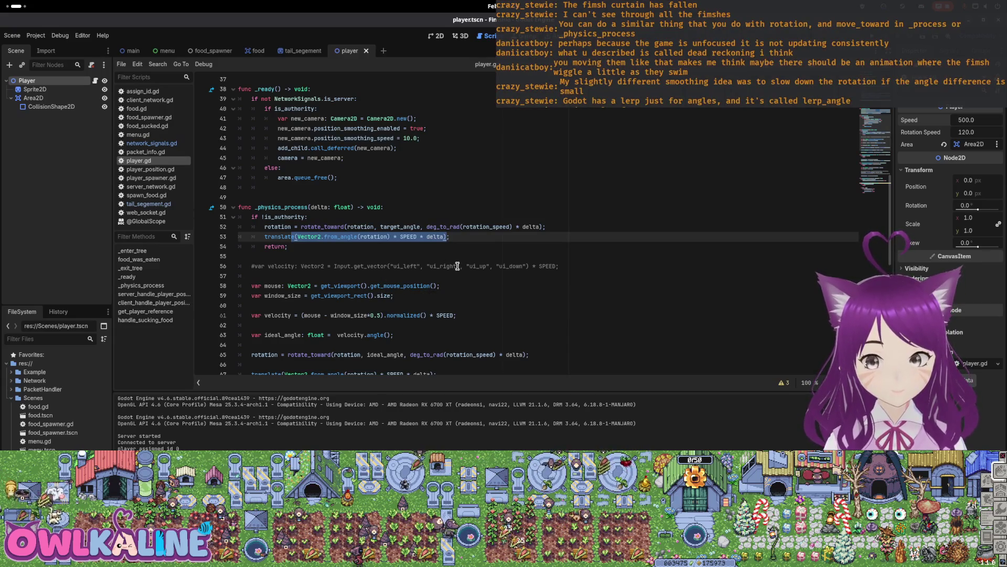
scroll(457, 266, "down", 2)
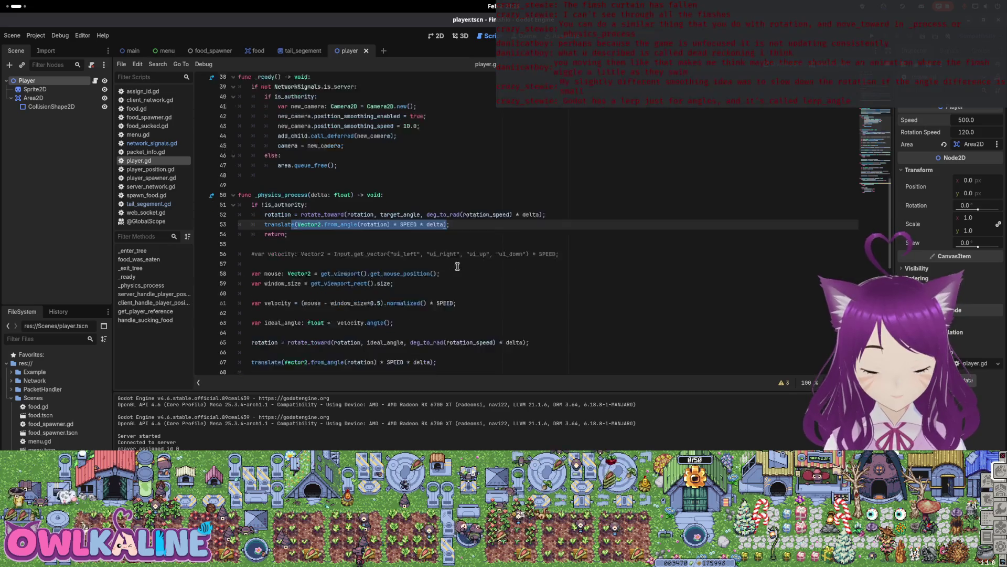
left_click(435, 256)
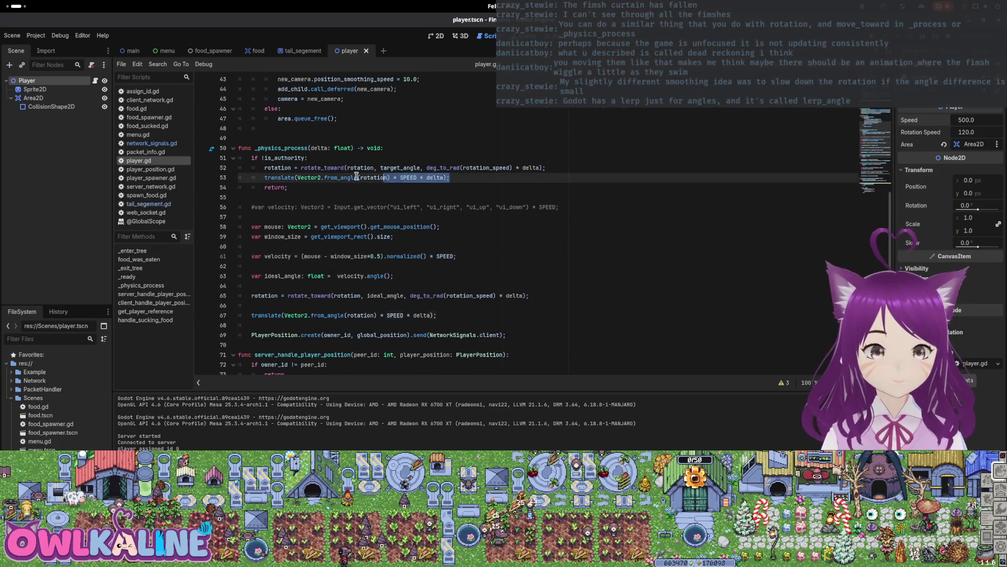
left_click_drag(264, 177, 457, 177)
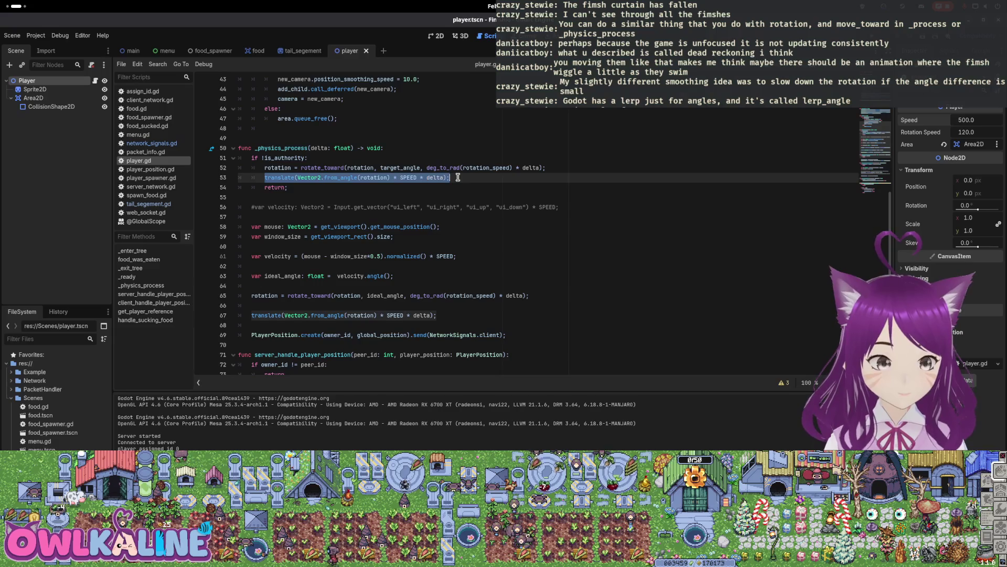
left_click(263, 178)
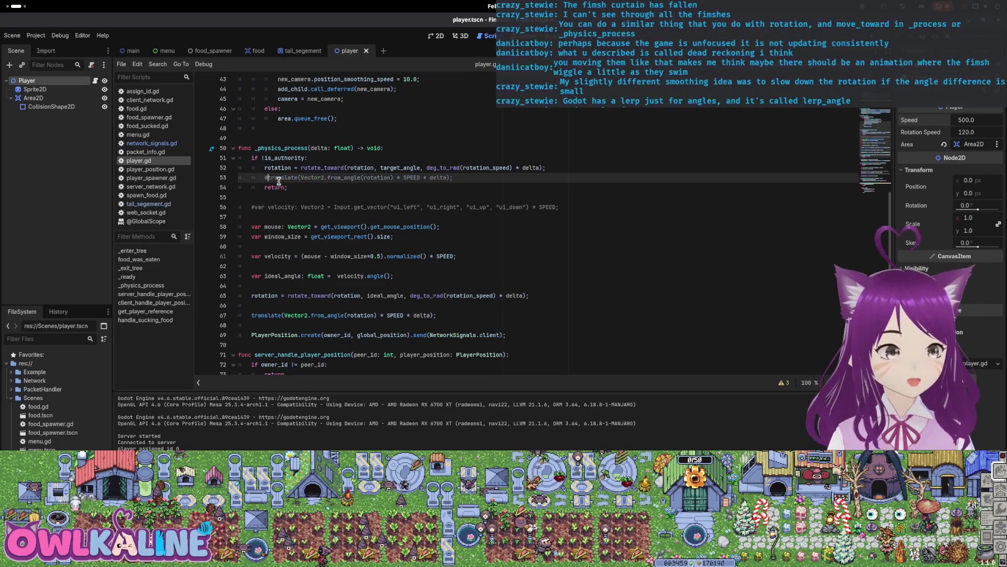
left_click_drag(307, 177, 445, 179)
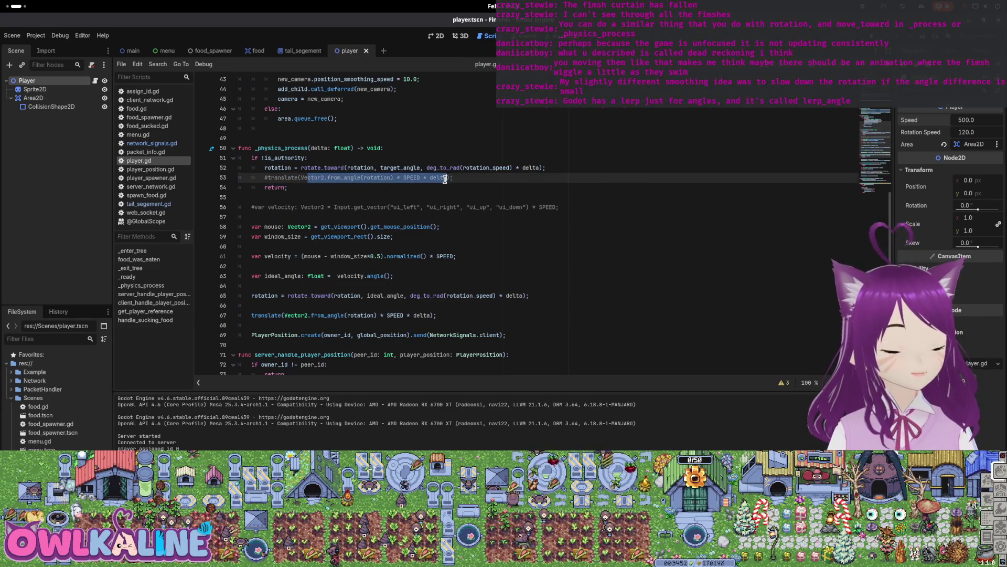
mouse_move(252, 325)
left_mouse_down()
mouse_move(254, 206)
mouse_move(252, 217)
left_mouse_up()
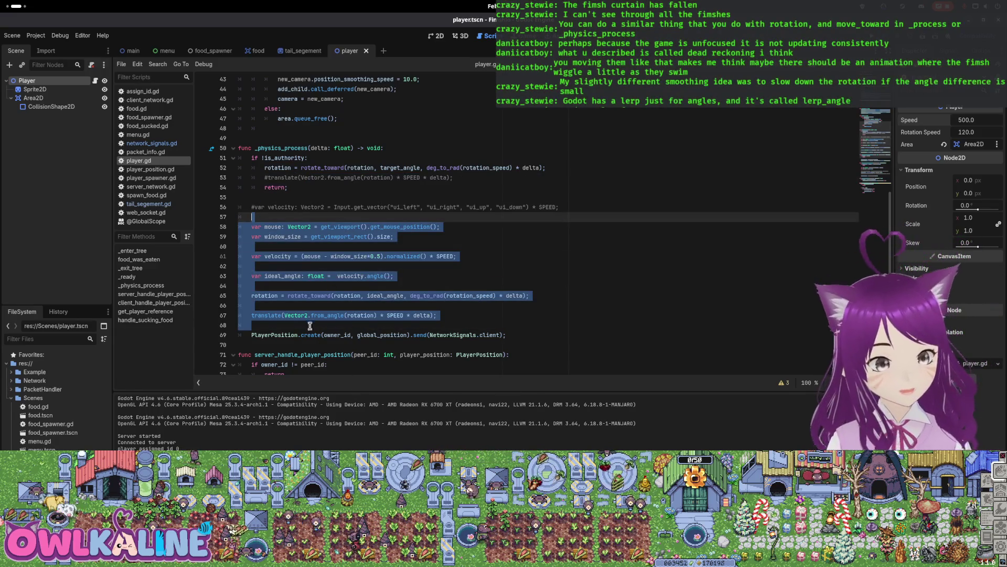
left_click_drag(274, 334, 457, 335)
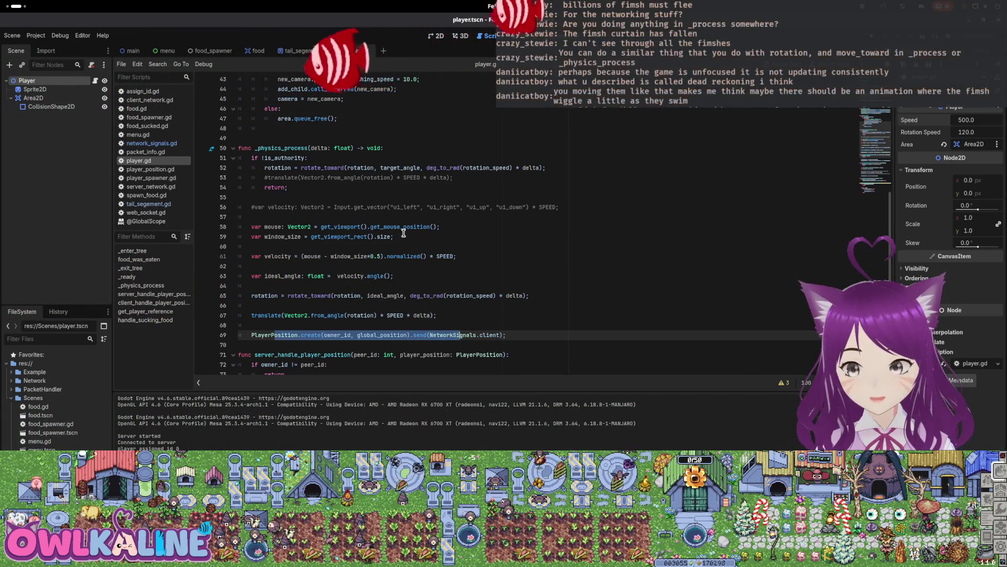
scroll(393, 224, "up", 1)
scroll(394, 223, "up", 4)
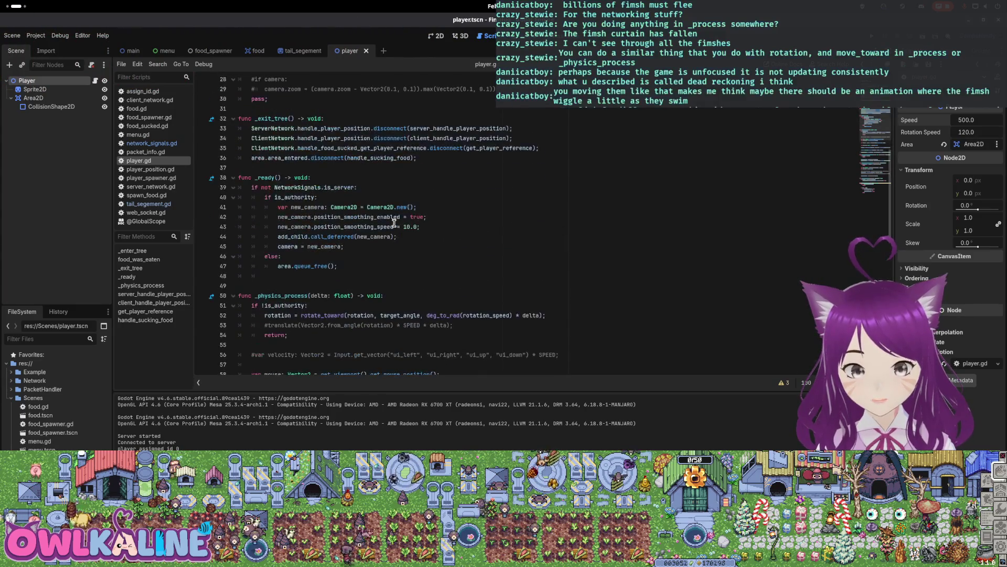
scroll(394, 223, "down", 15)
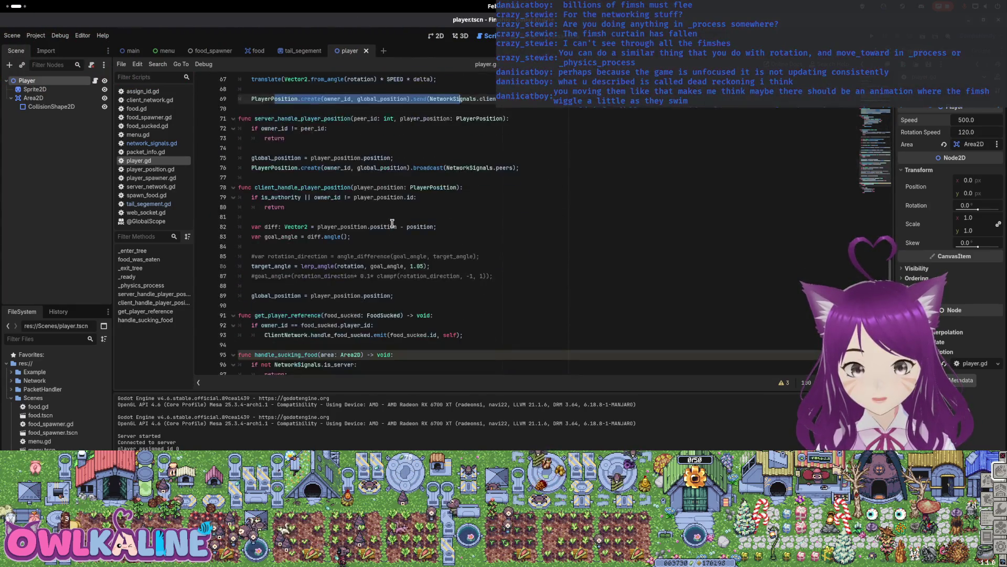
scroll(392, 223, "up", 18)
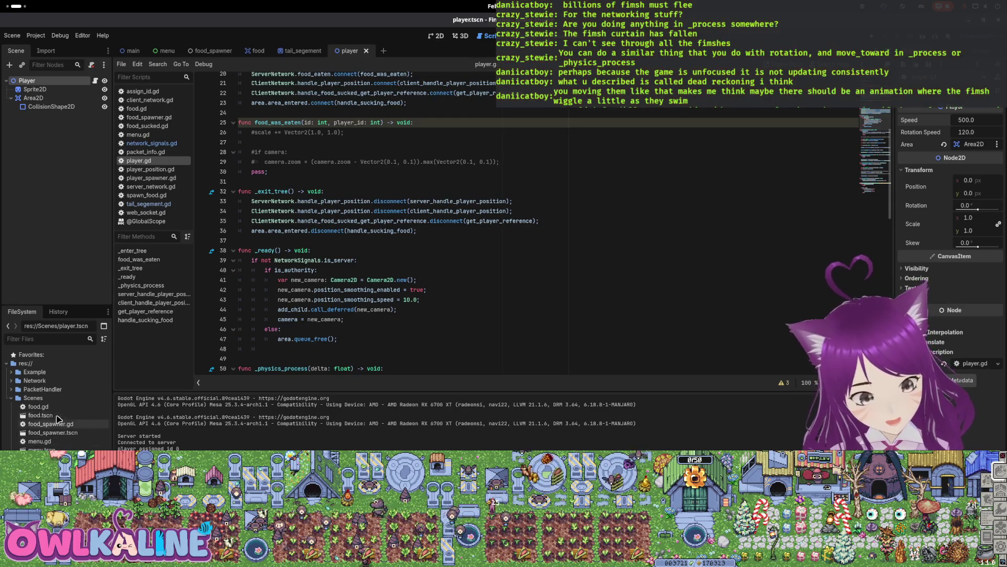
left_click(14, 390)
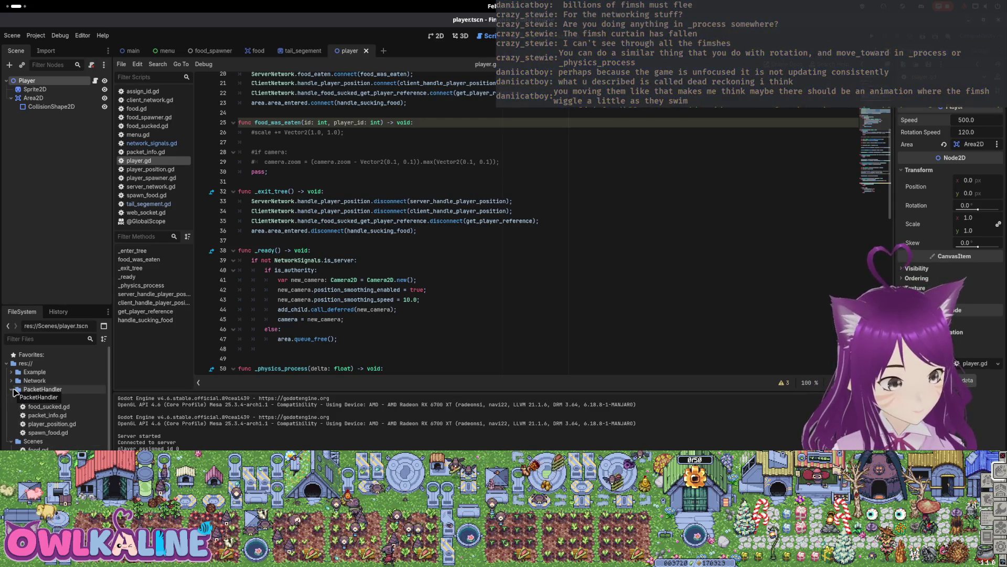
Step: Open network_signals.gd from the Network folder and inspect its _process function and documentation
left_click(11, 380)
double_click(53, 398)
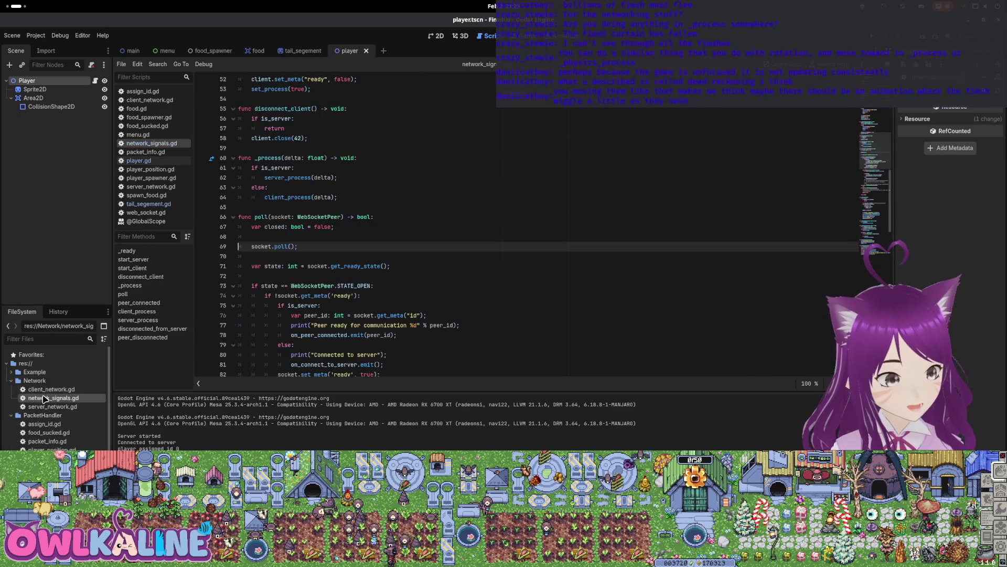
scroll(352, 335, "up", 2)
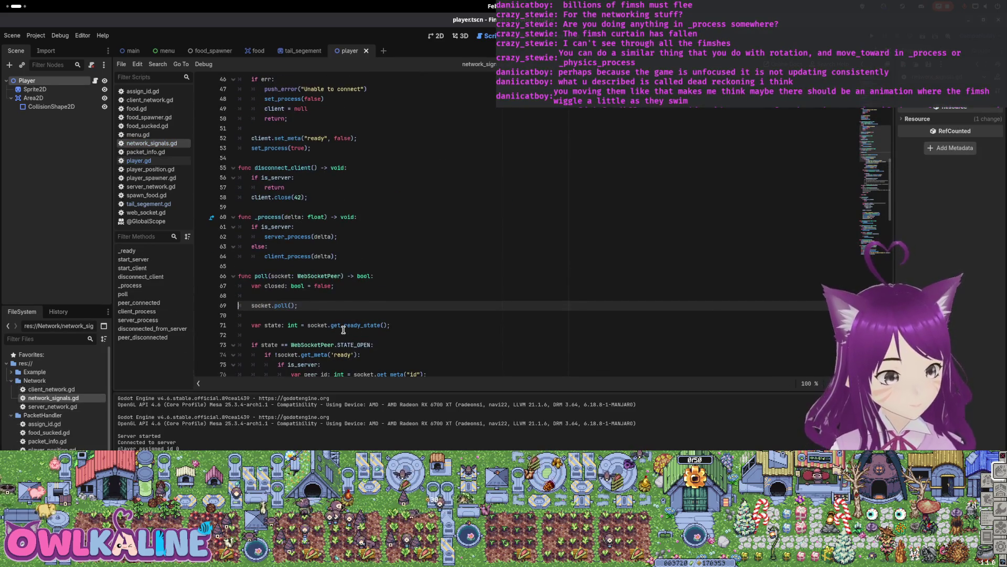
scroll(344, 329, "up", 1)
left_click(258, 247)
left_click_drag(298, 286, 240, 240)
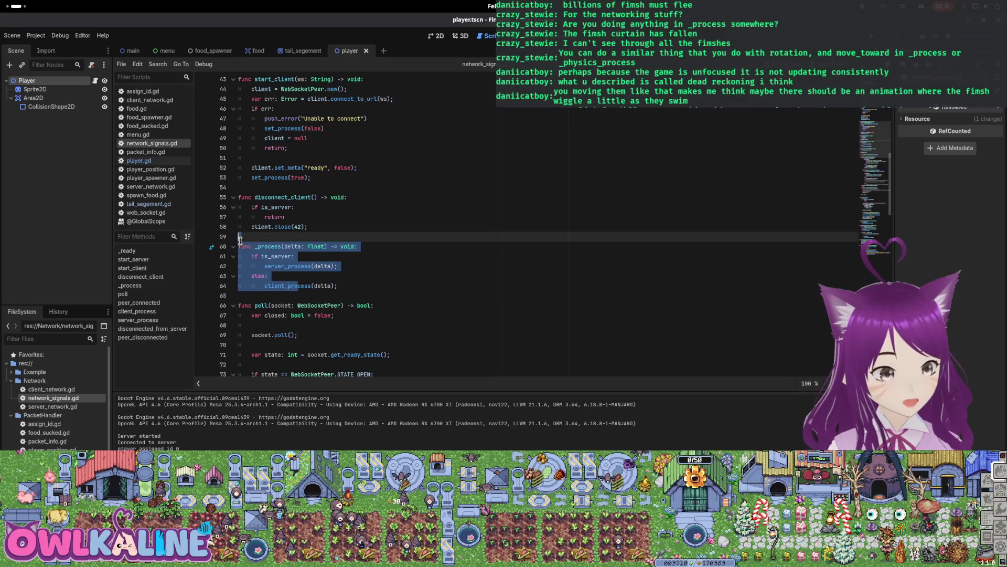
scroll(283, 274, "down", 1)
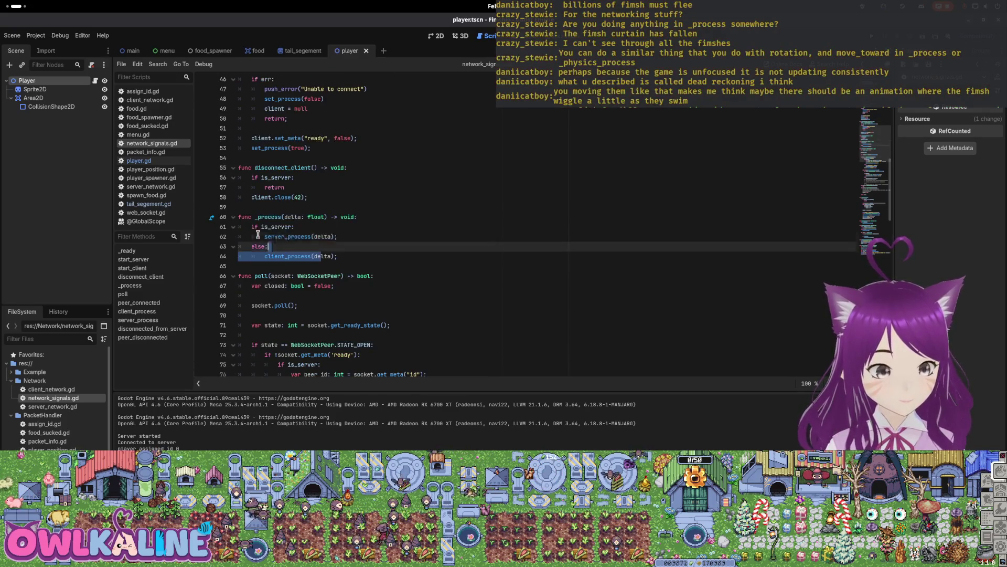
left_click(297, 236)
left_click(281, 216)
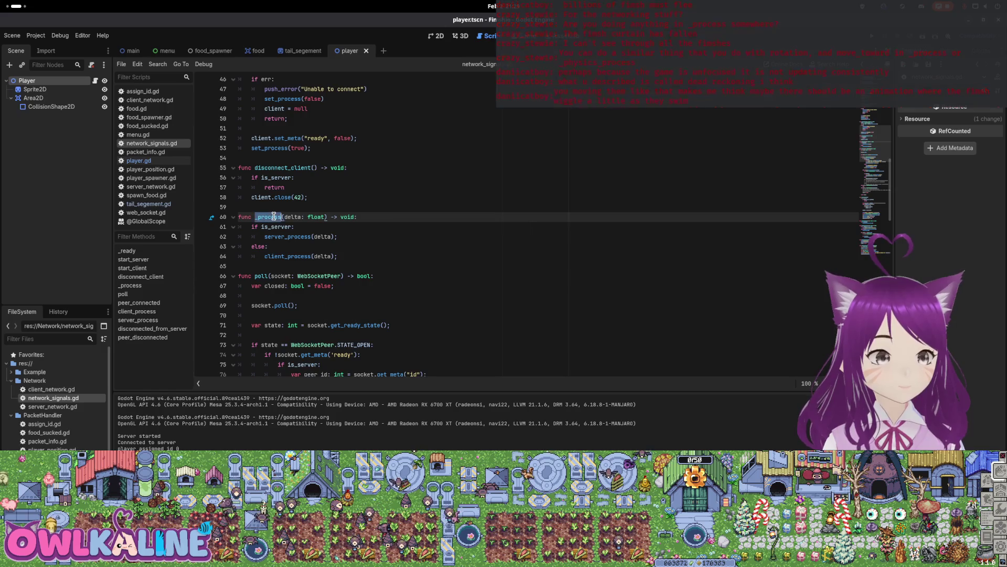
mouse_move(273, 216)
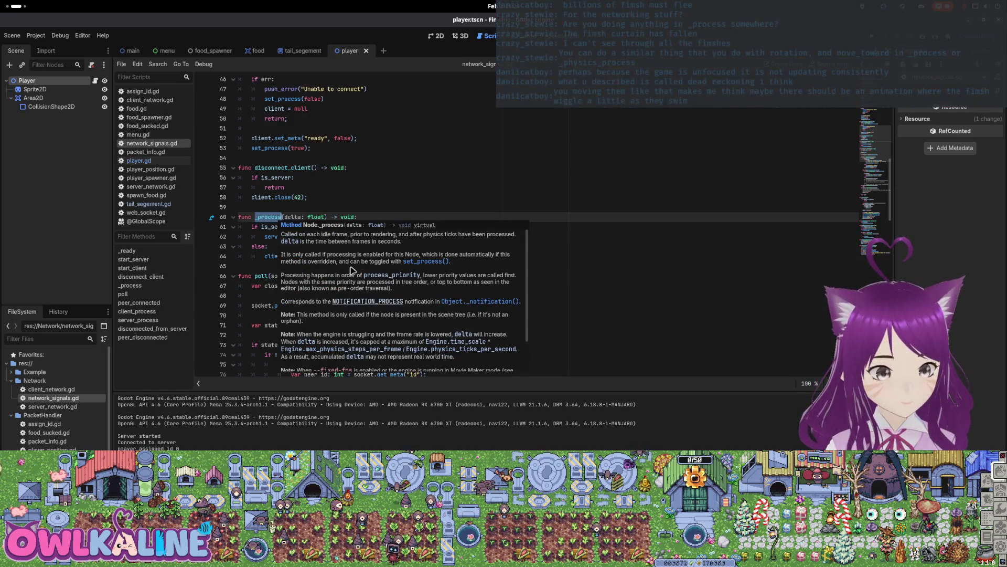
scroll(354, 275, "down", 1)
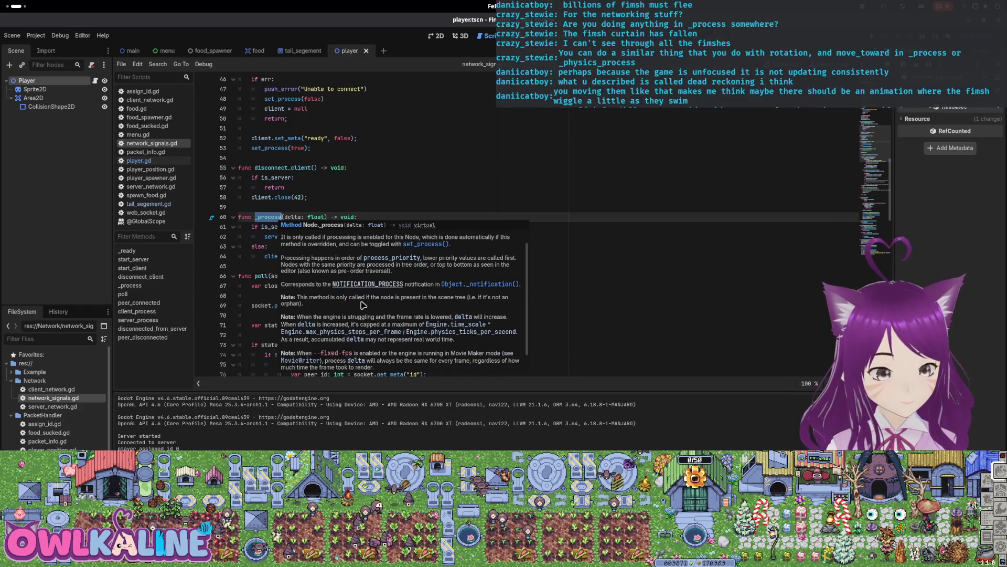
scroll(361, 294, "down", 2)
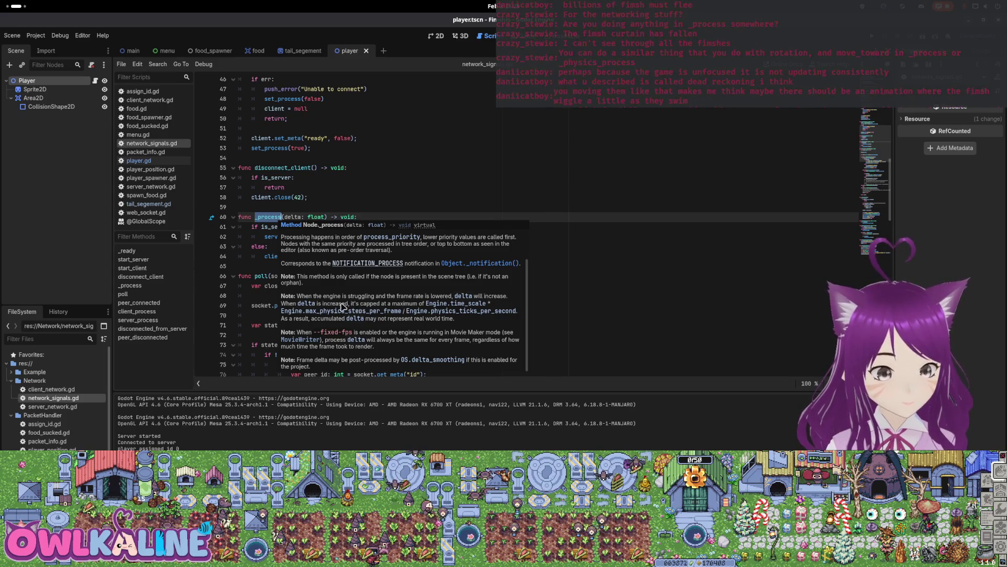
left_click(246, 239)
Step: Find the client_process definition and the socket.poll() call on line 69, then open client_network.gd
double_click(277, 256)
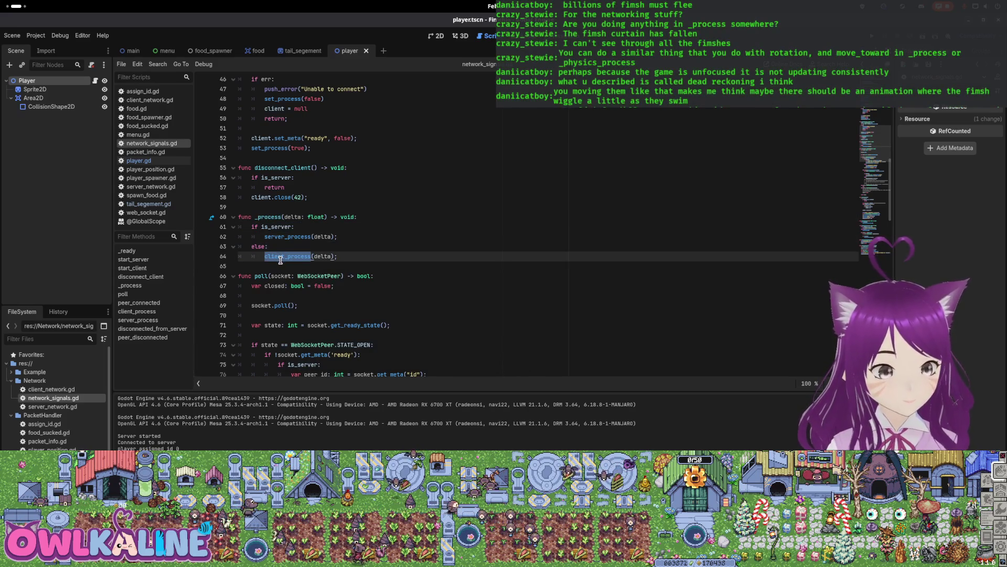
key("ctrl+f")
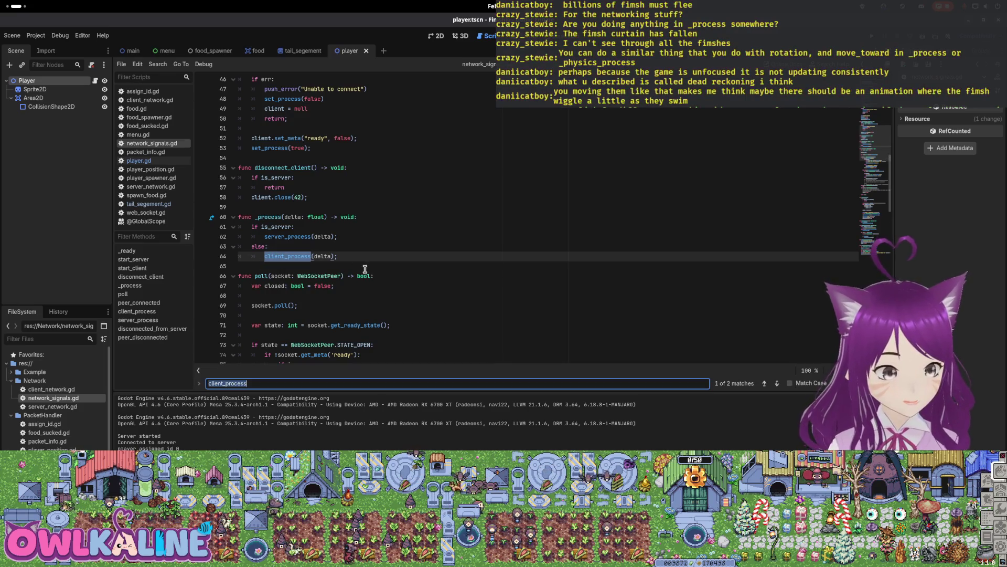
left_click(765, 383)
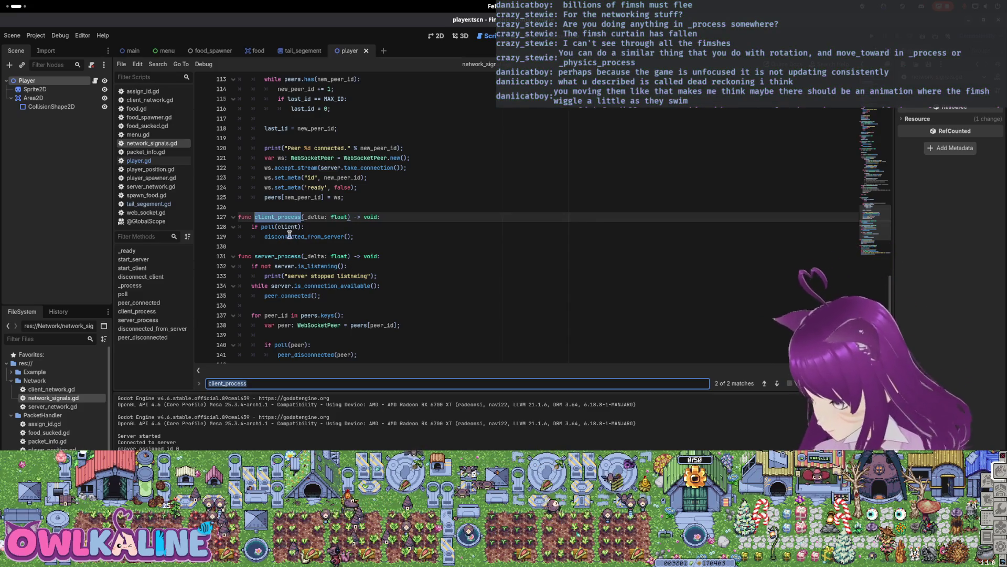
double_click(271, 227)
key("ctrl+f")
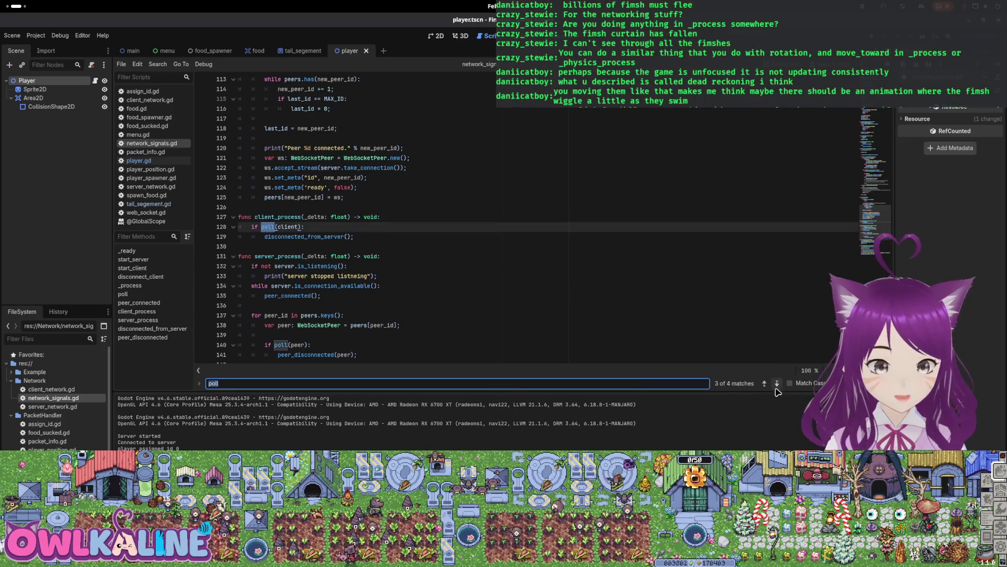
left_click(765, 383)
scroll(360, 243, "down", 2)
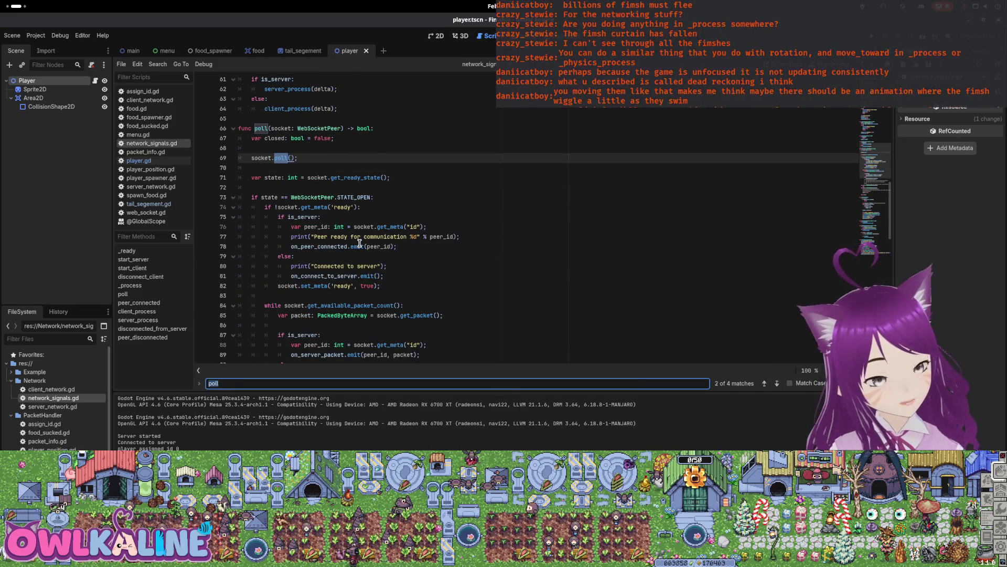
scroll(360, 244, "down", 2)
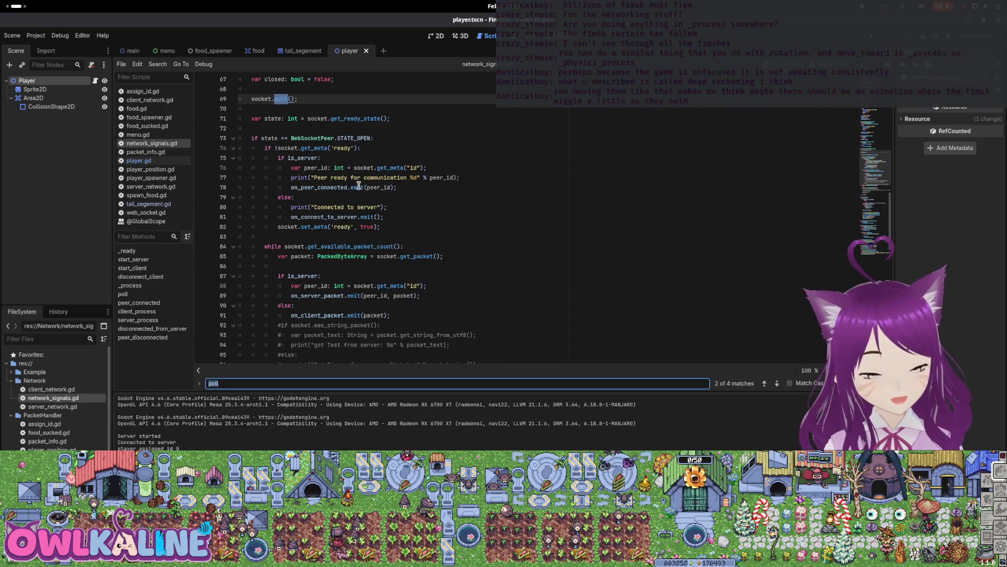
scroll(378, 216, "down", 1)
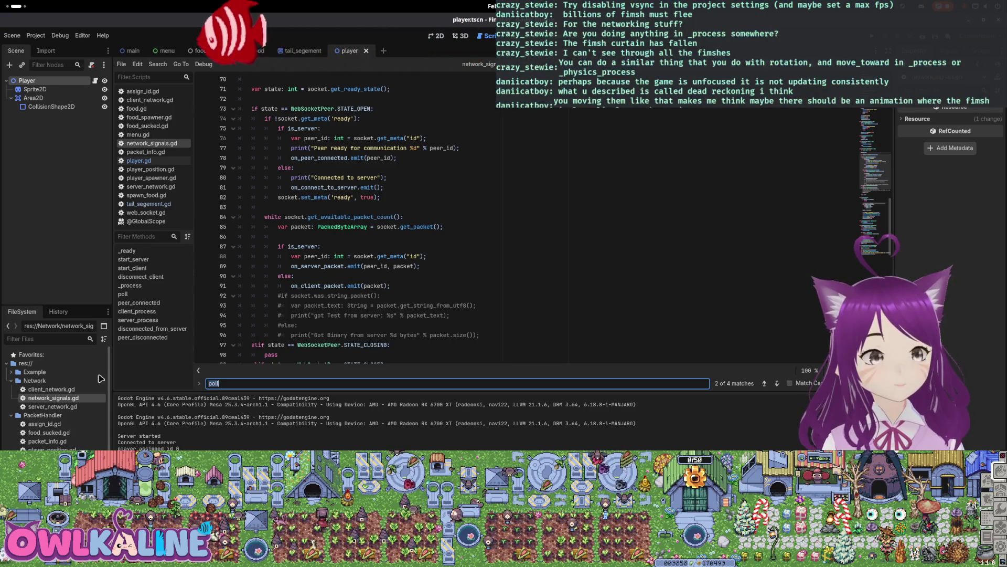
double_click(58, 390)
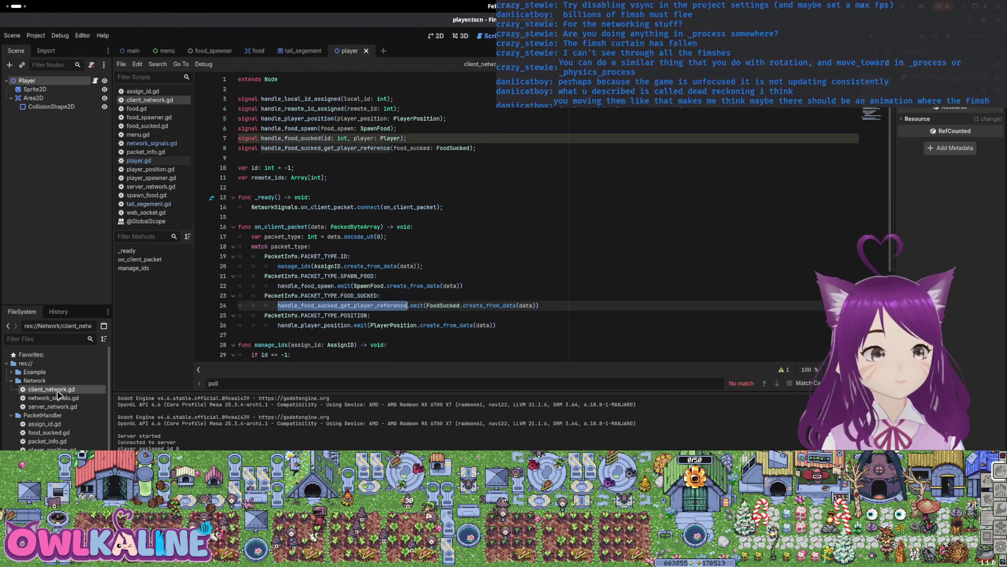
Step: Read through client_network.gd's packet handling code
left_click(390, 284)
scroll(386, 288, "down", 4)
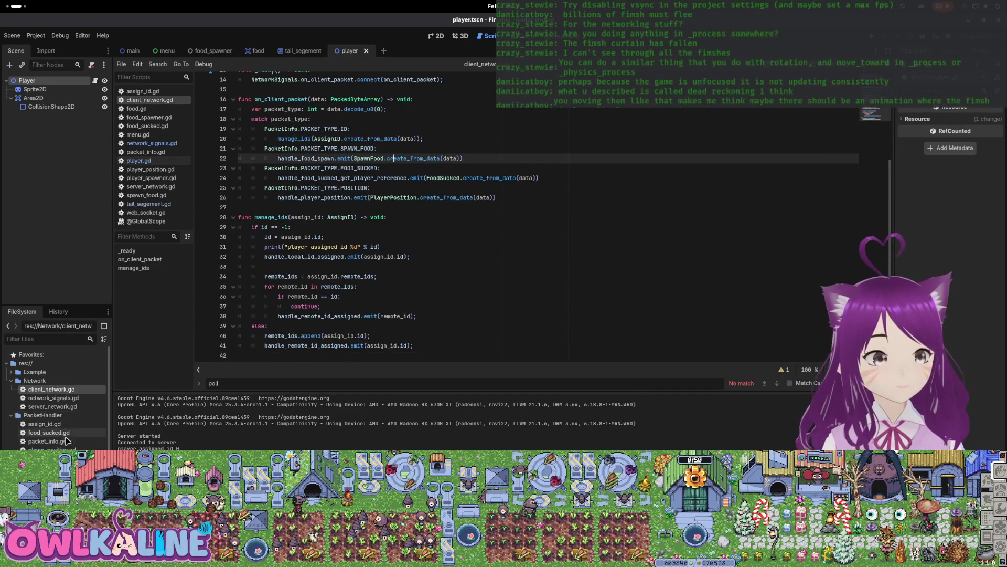
scroll(66, 441, "down", 3)
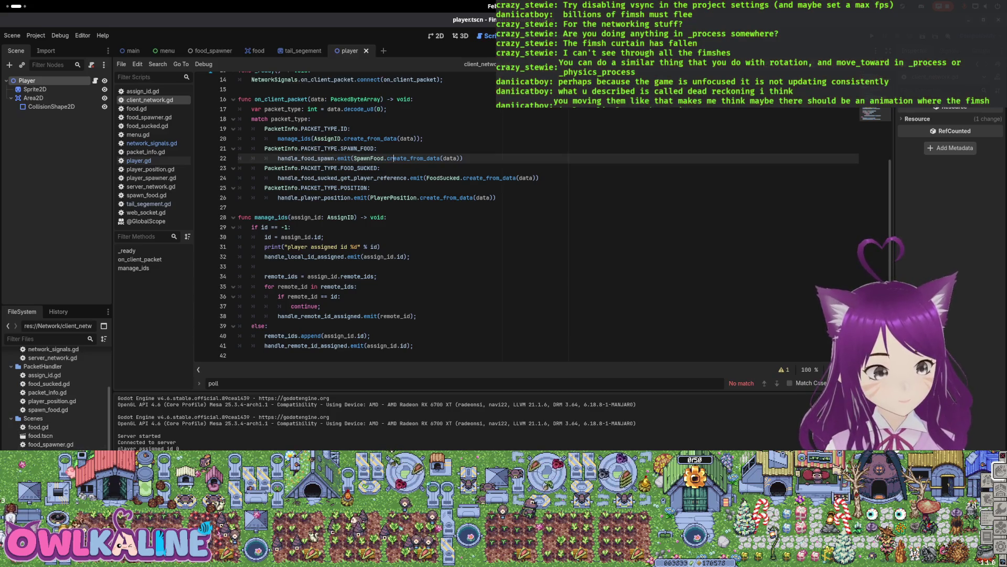
Step: Return to player.gd and review _physics_process down to the PlayerPosition.create call
left_click(139, 160)
scroll(411, 308, "down", 8)
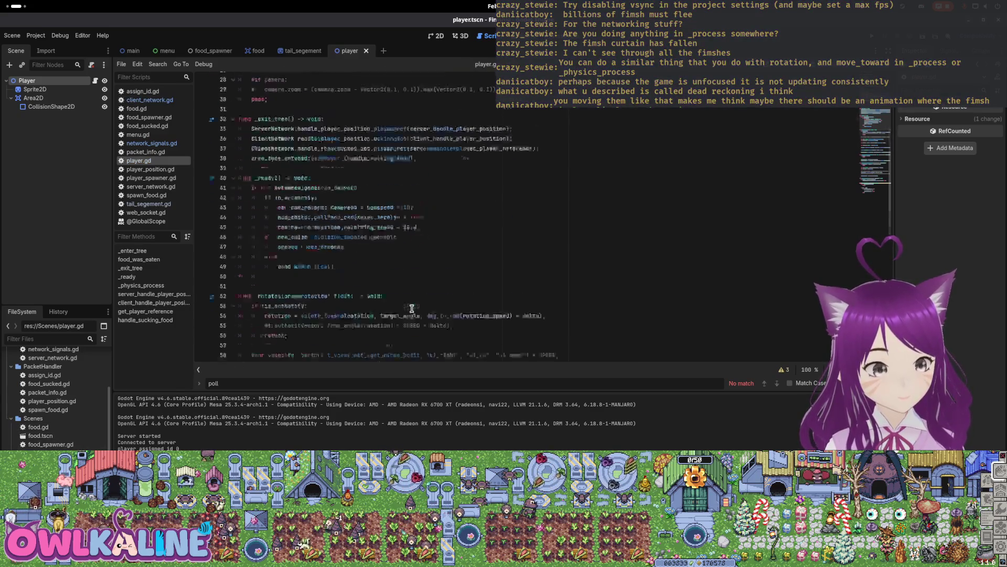
left_click(267, 147)
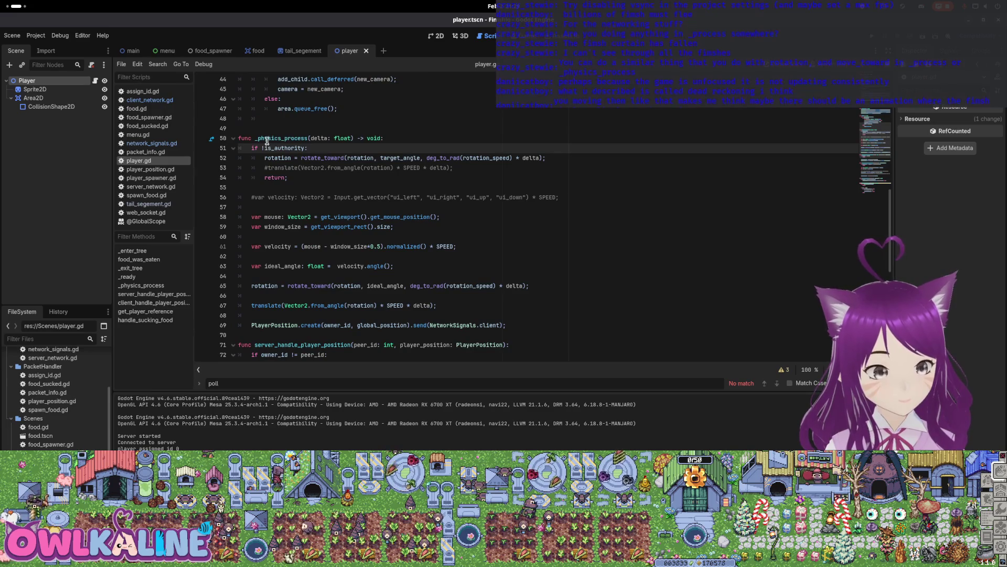
left_click(297, 325)
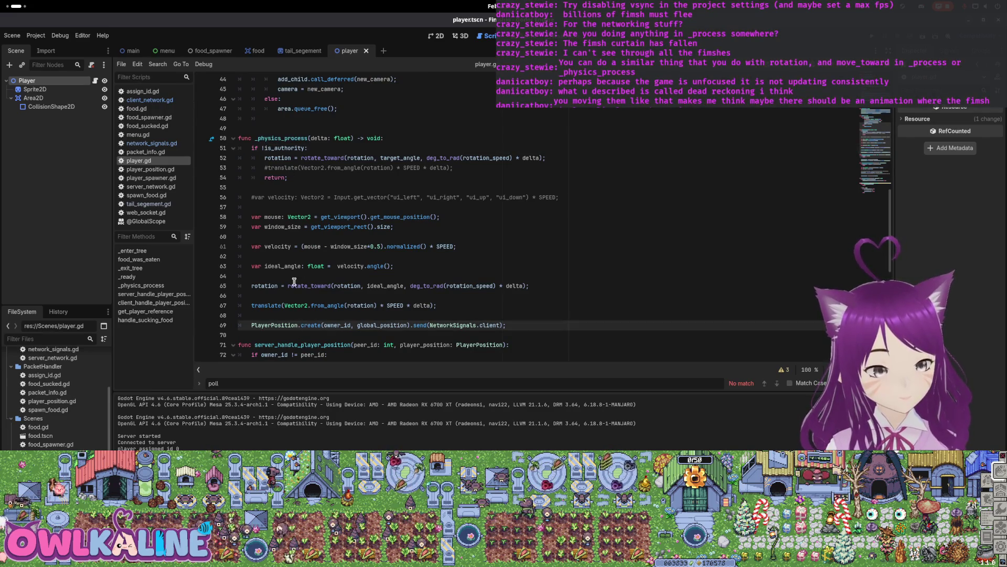
mouse_move(295, 282)
scroll(294, 282, "down", 1)
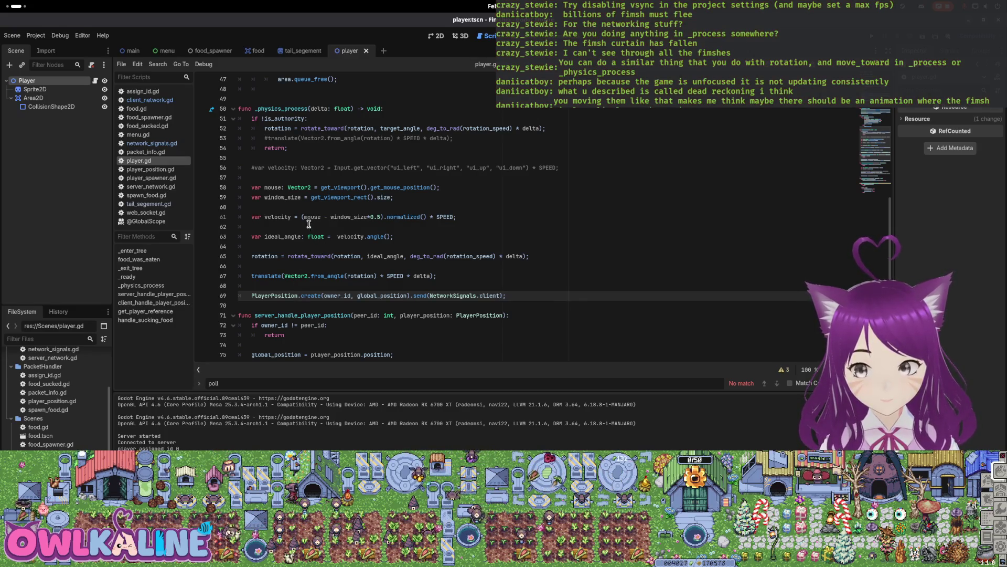
left_click(42, 38)
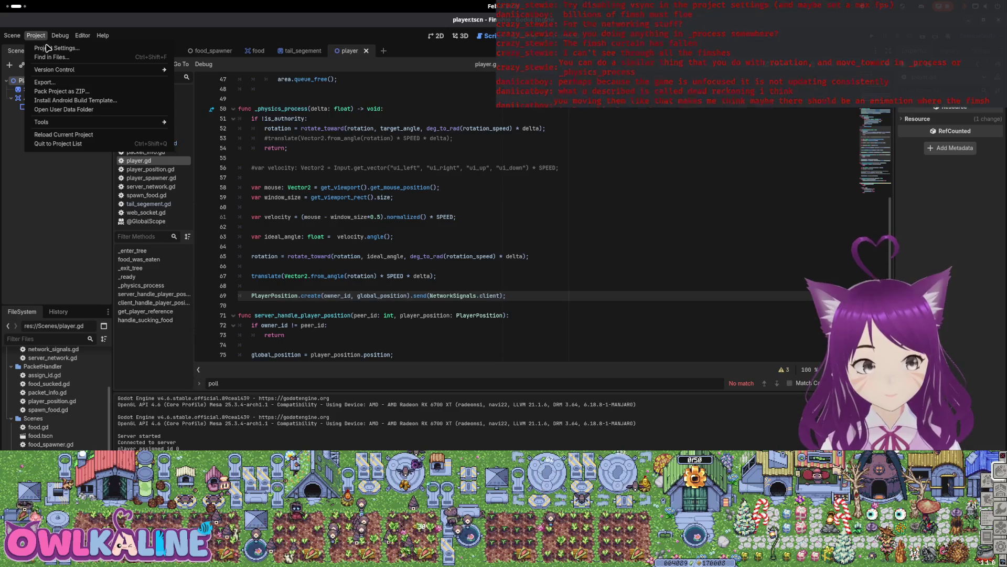
Step: Change V-Sync Mode from Enabled to Mailbox under Display > Window, then close Project Settings
left_click(47, 48)
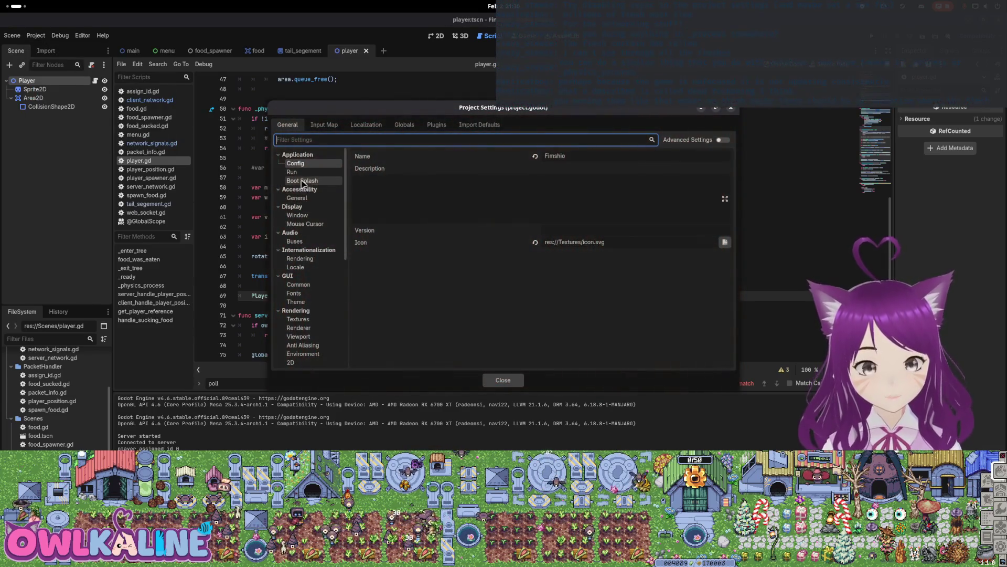
left_click(291, 172)
left_click(303, 181)
left_click(295, 163)
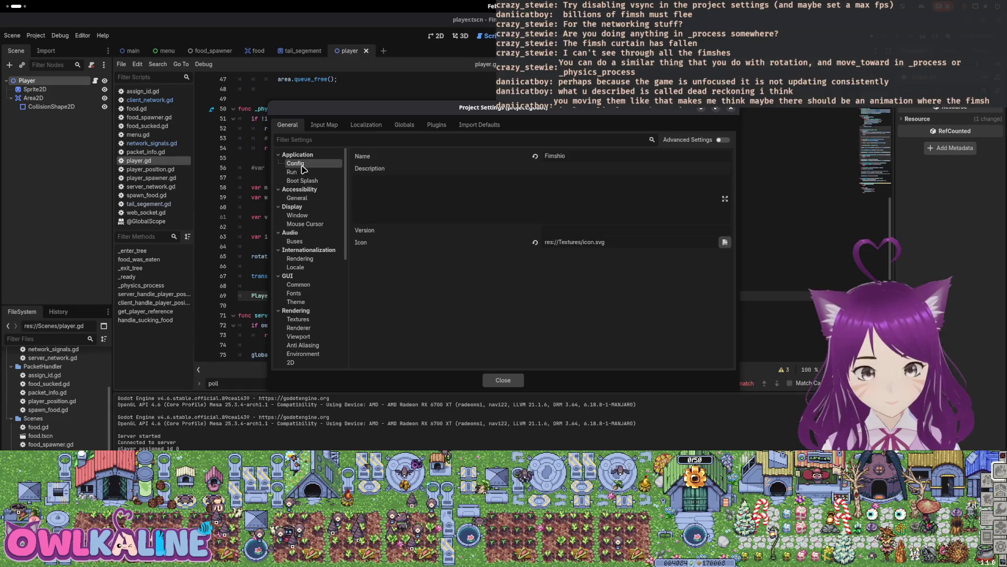
left_click(306, 207)
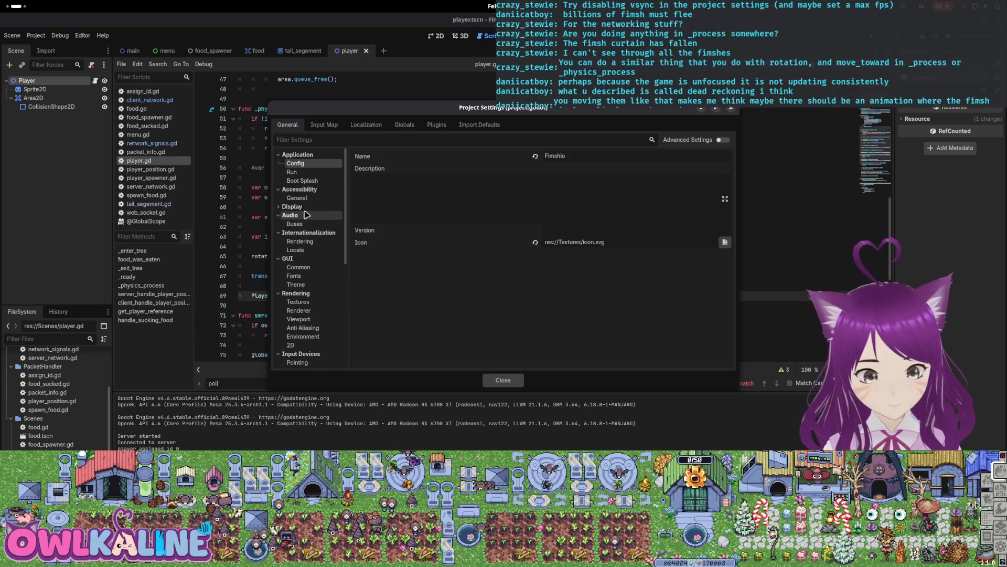
left_click(304, 207)
left_click(306, 215)
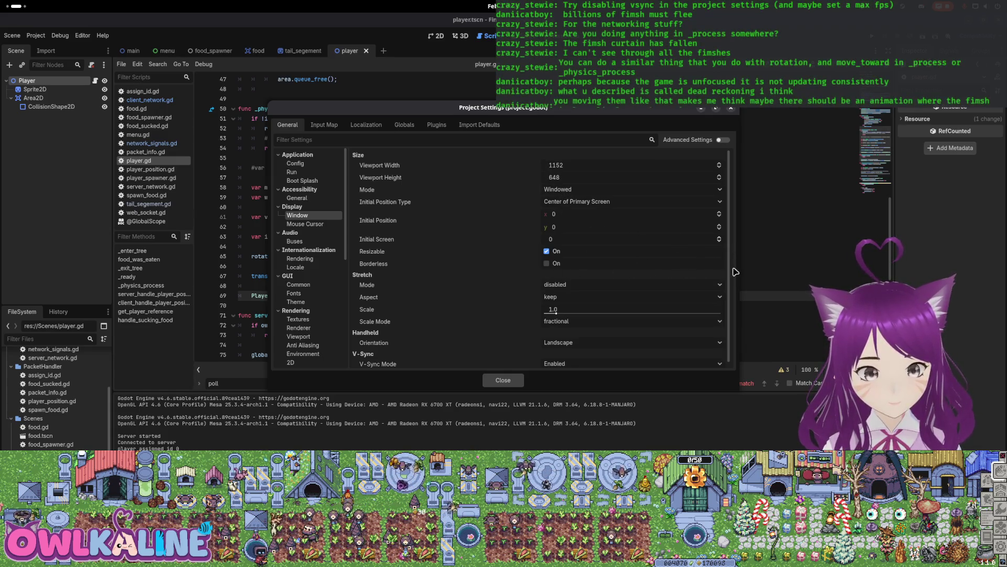
scroll(731, 282, "down", 1)
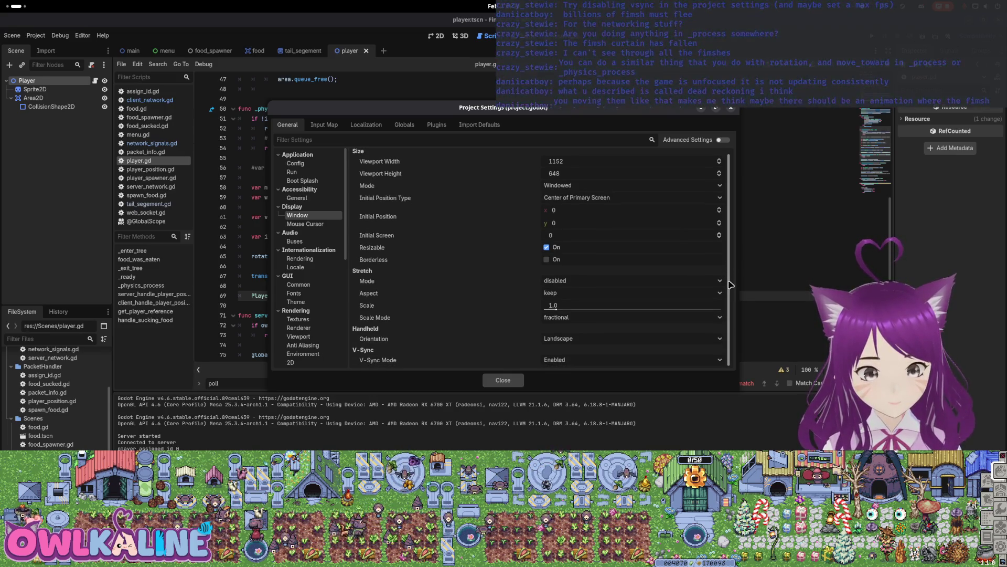
left_click(598, 360)
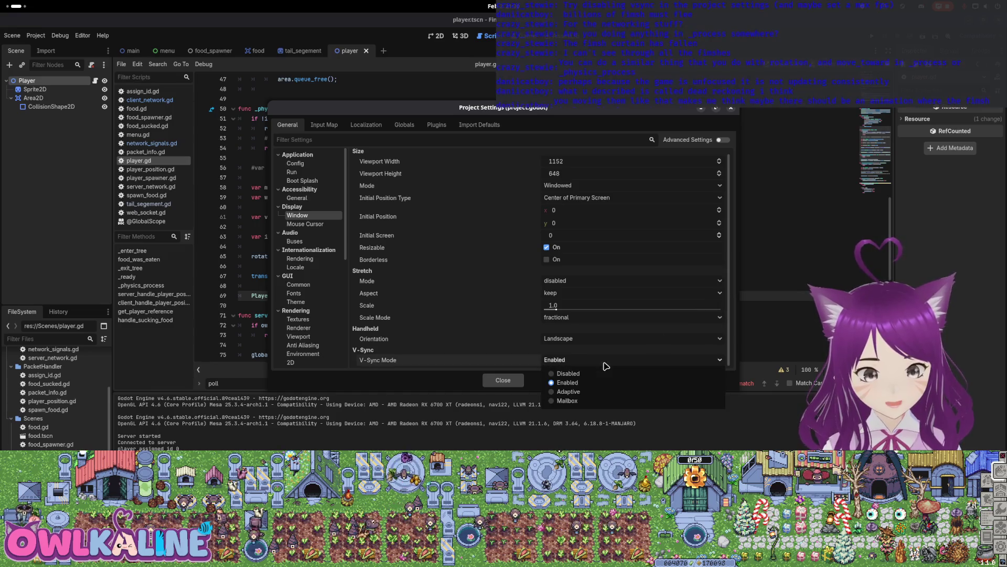
left_click(598, 400)
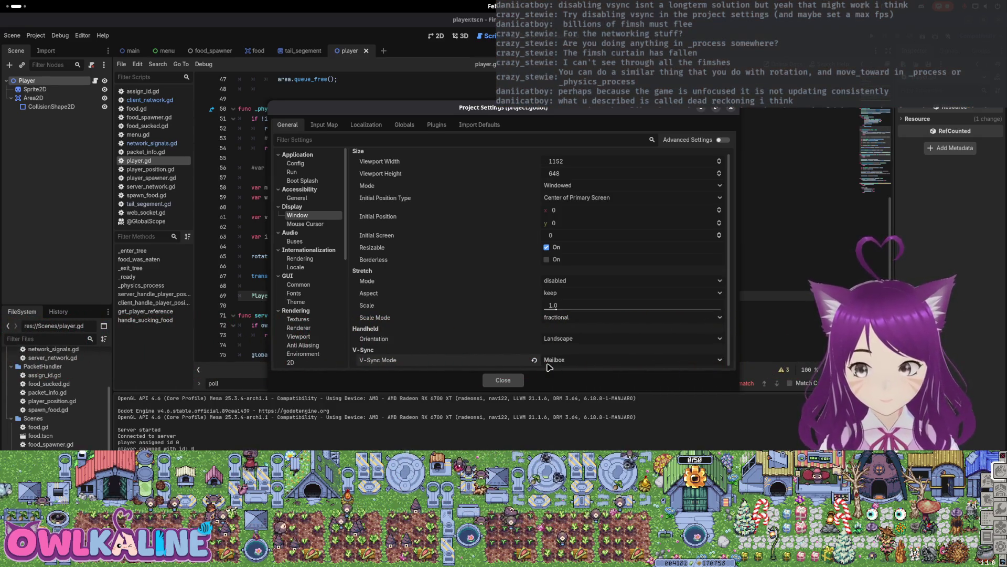
left_click(503, 379)
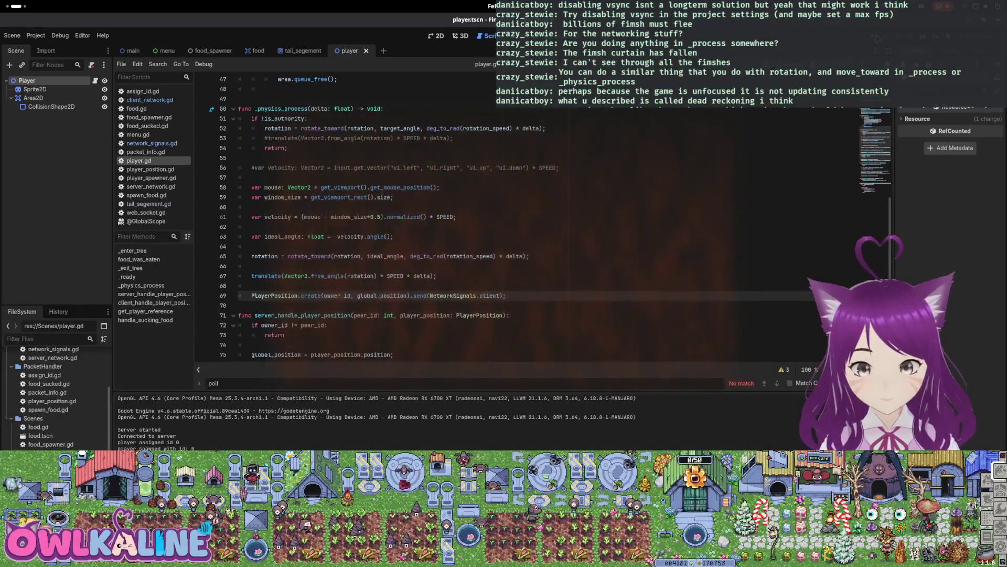
Step: Test-run the game with Mailbox V-Sync, stop it, and relaunch it
key("F5")
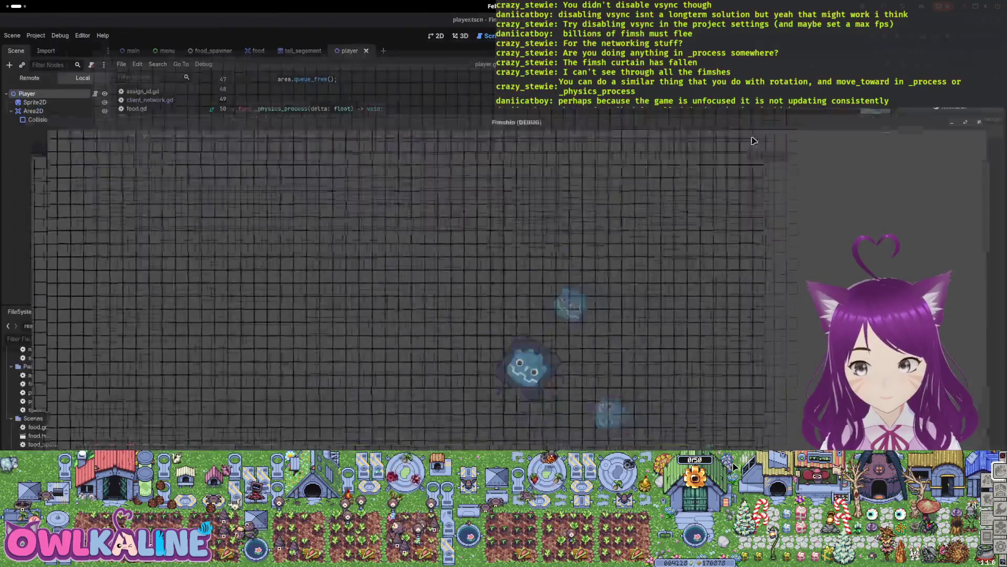
key("F8")
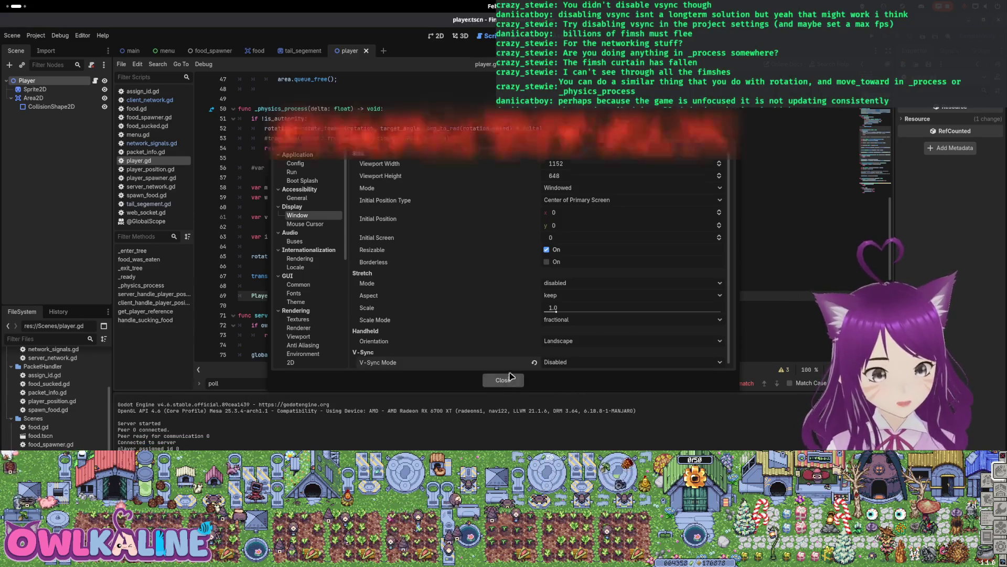
key("F5")
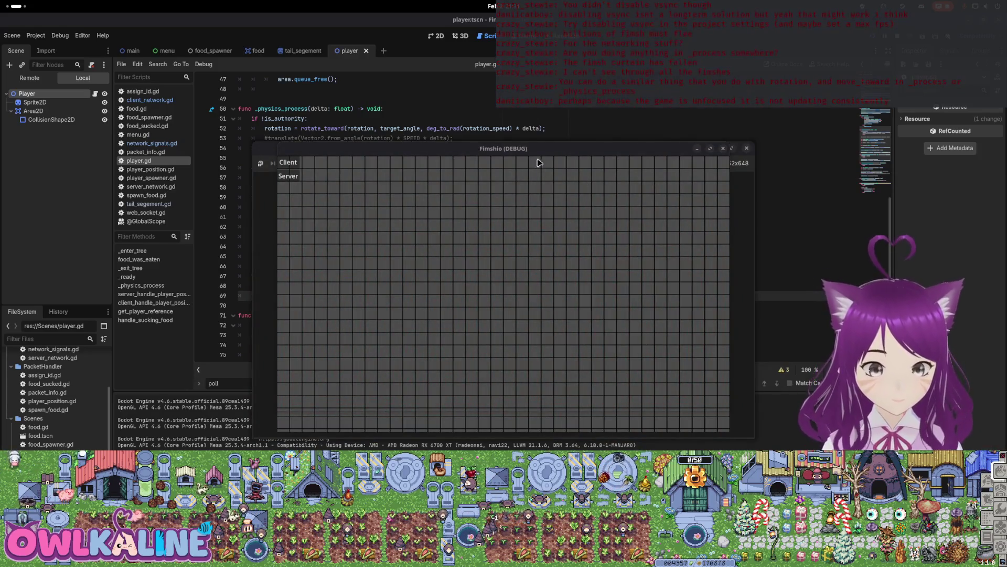
Step: Start Server and Client game windows, test movement while maximizing and restoring them, then stop the game
left_click_drag(555, 153, 319, 139)
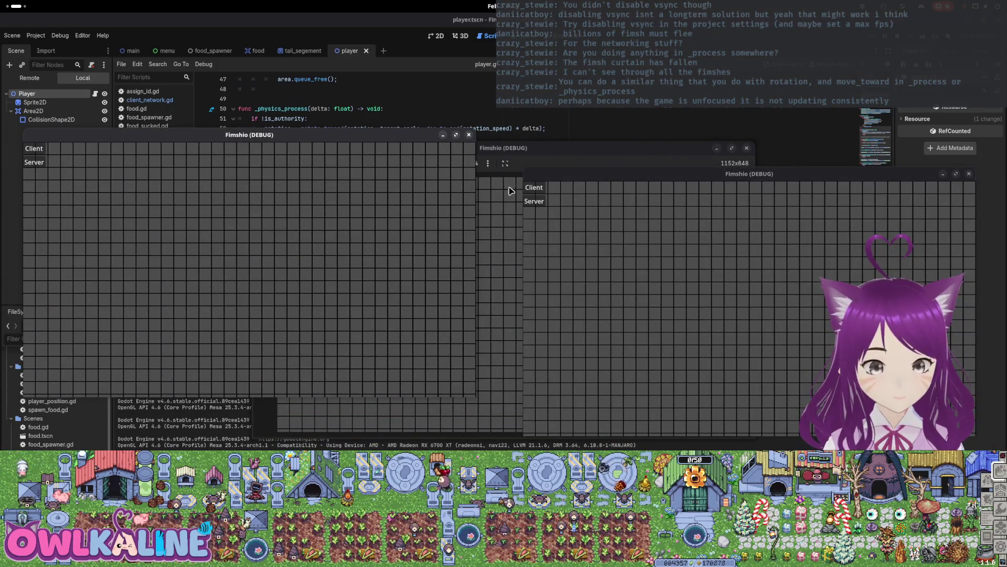
left_click(534, 201)
left_click(33, 148)
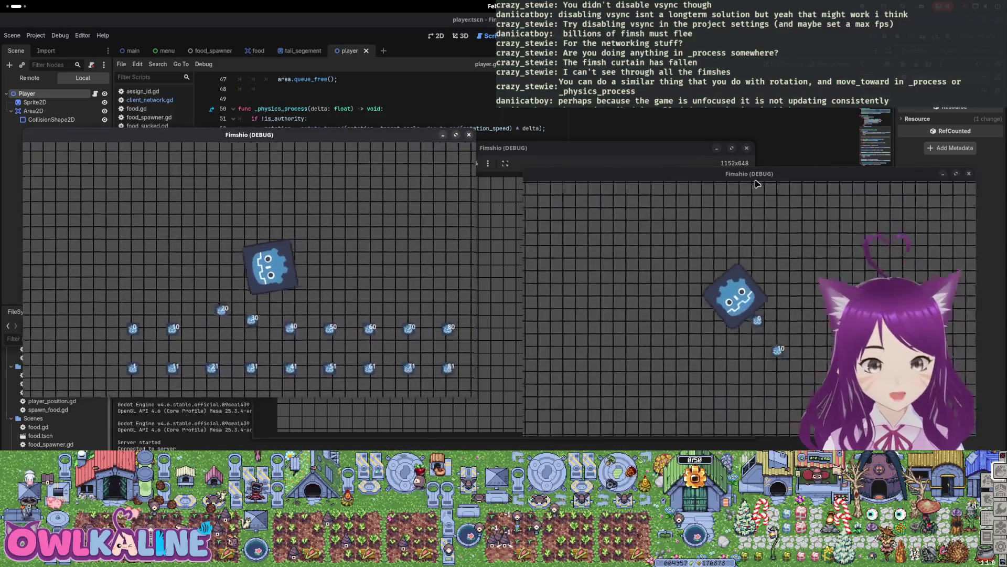
double_click(757, 178)
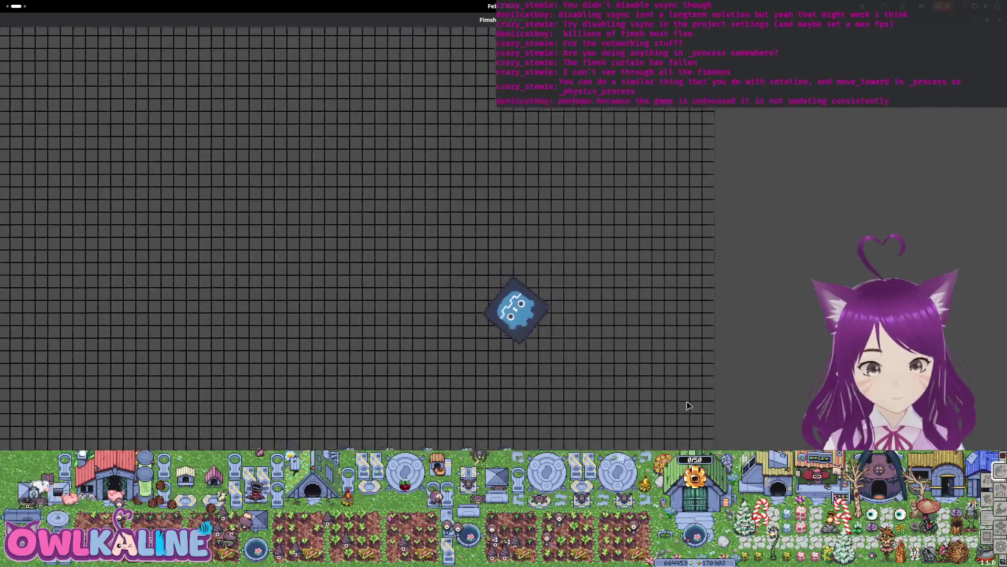
key("super+Down")
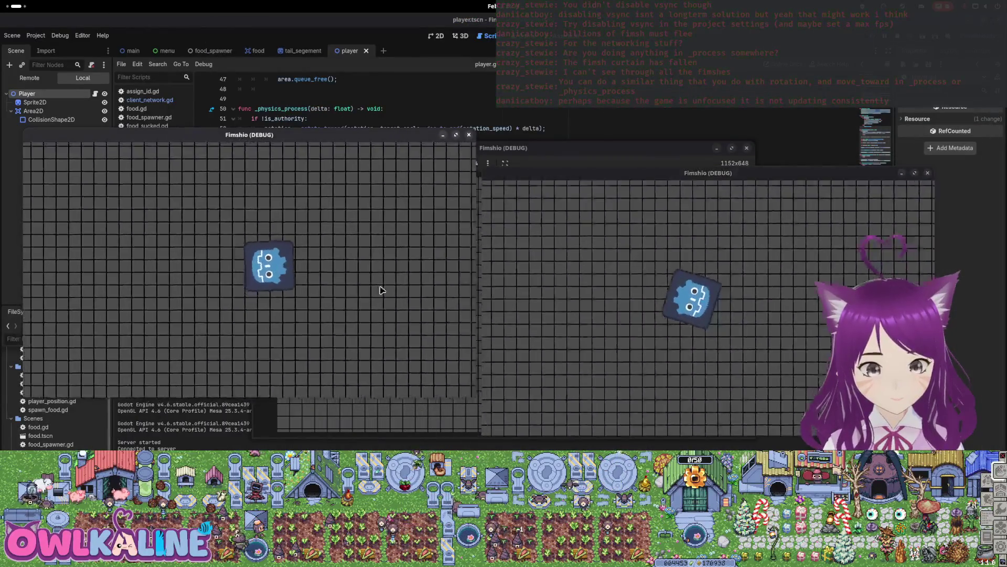
double_click(229, 138)
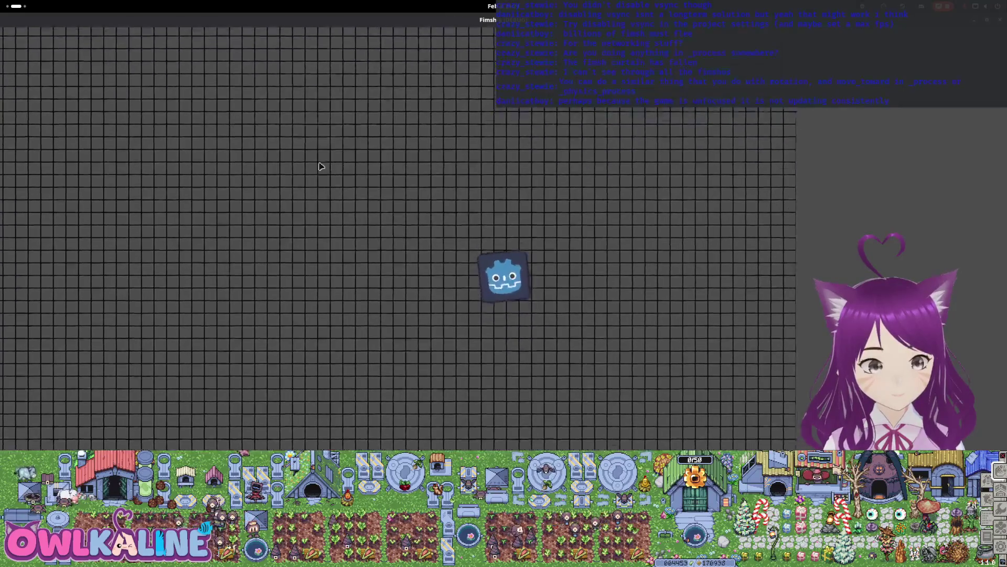
mouse_move(284, 27)
left_mouse_down()
mouse_move(367, 209)
mouse_move(233, 72)
mouse_move(209, 16)
left_mouse_up()
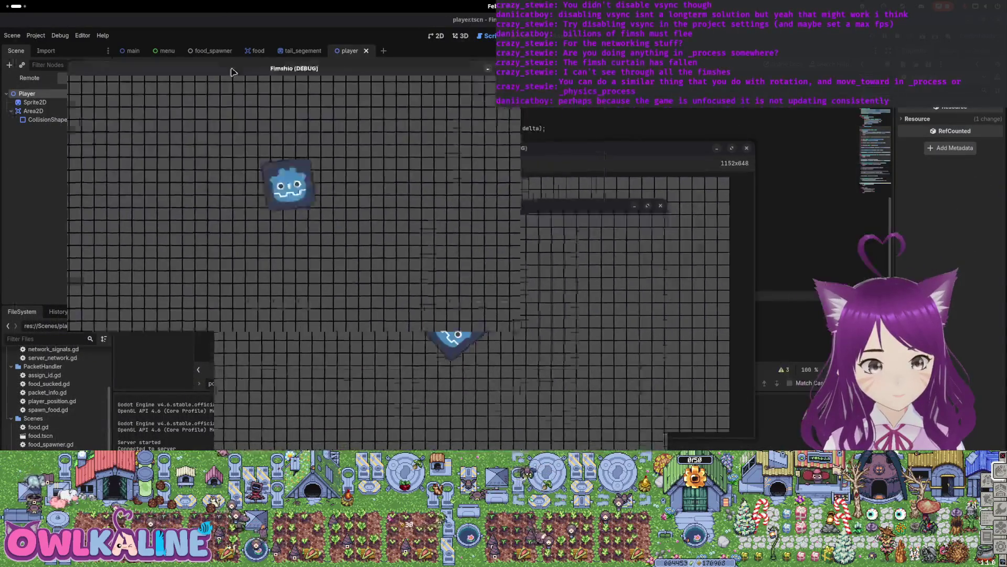
double_click(209, 15)
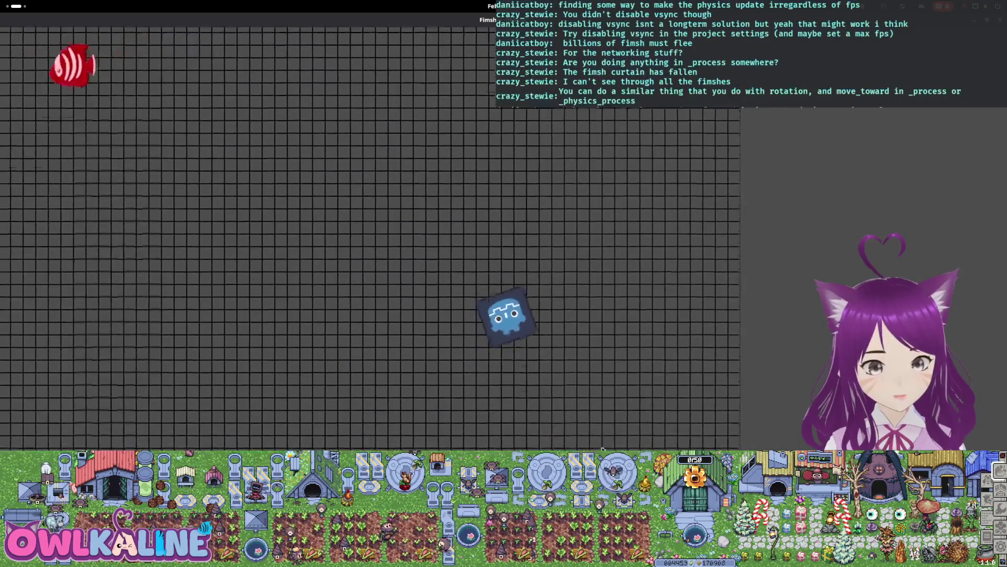
key("super+Down")
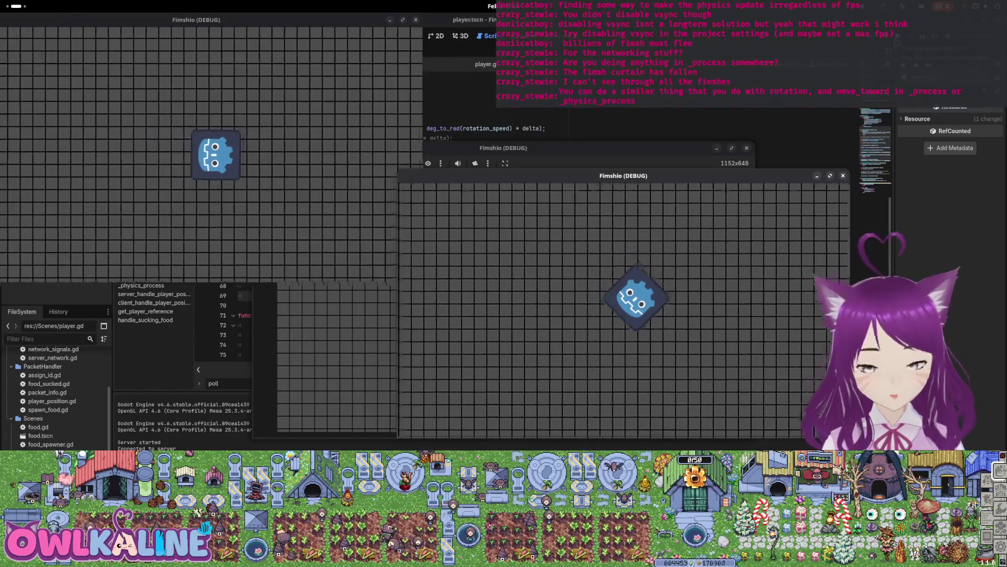
key("F8")
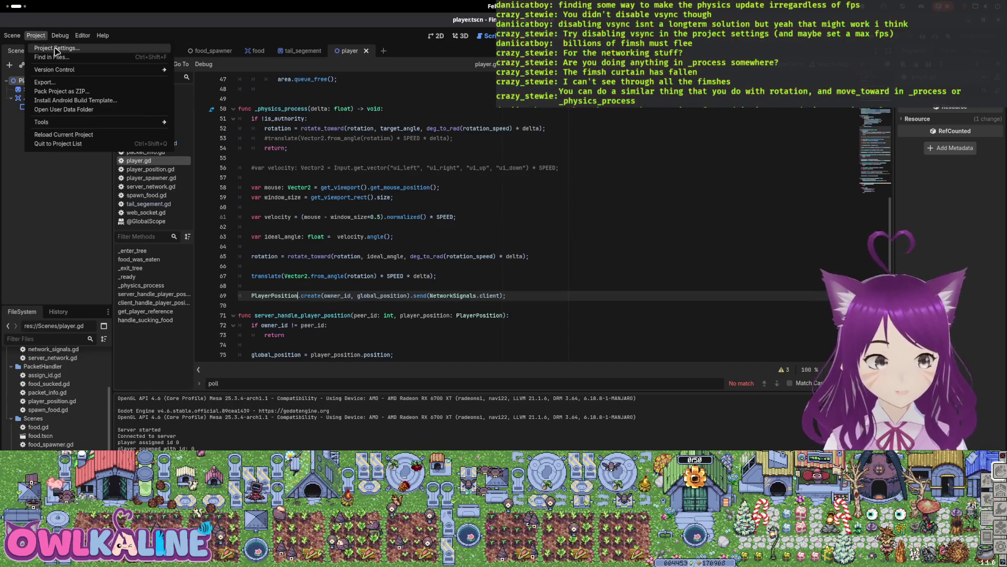
Step: In Project Settings, set V-Sync Mode back to Disabled after briefly trying Enabled
left_click(56, 48)
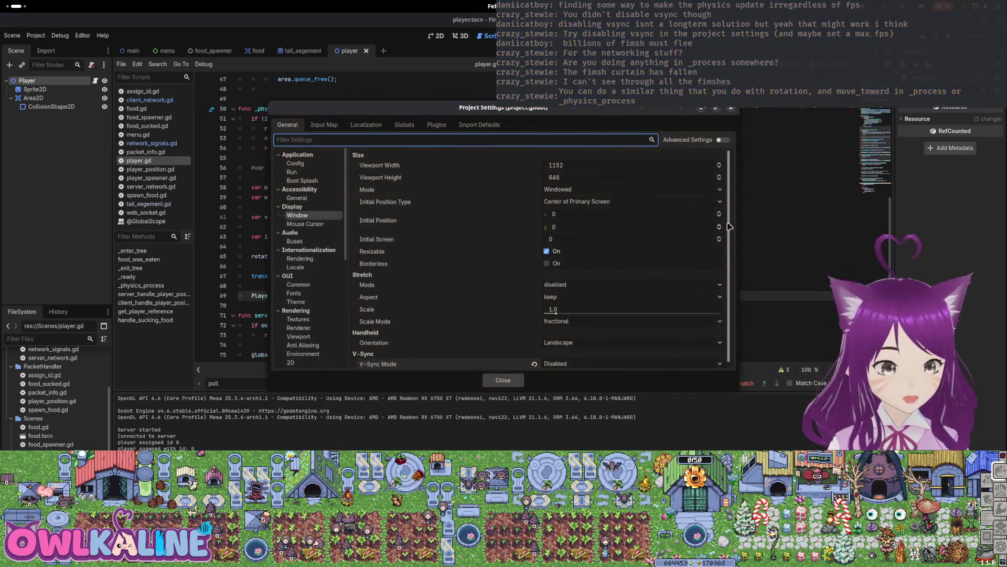
scroll(733, 262, "down", 1)
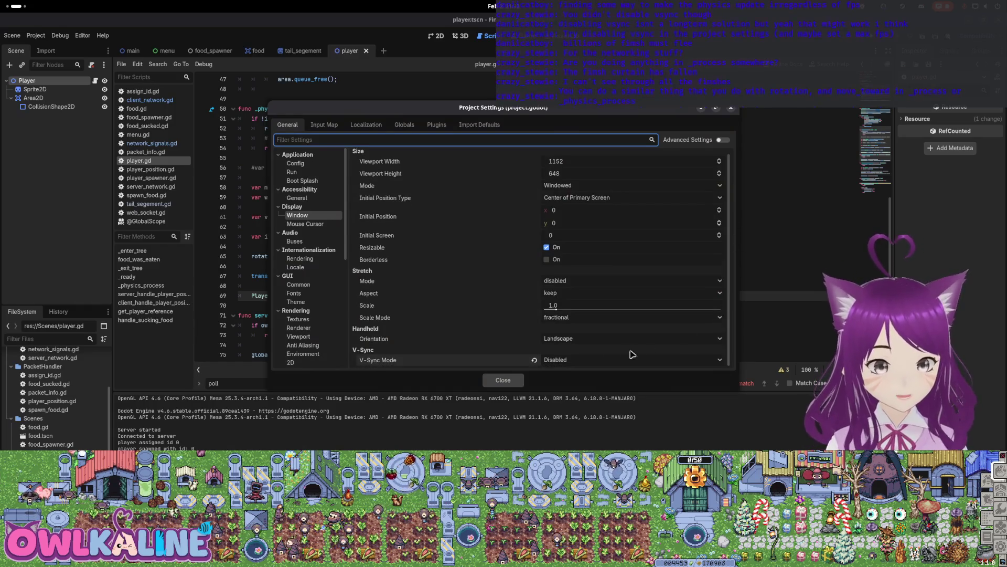
left_click(545, 359)
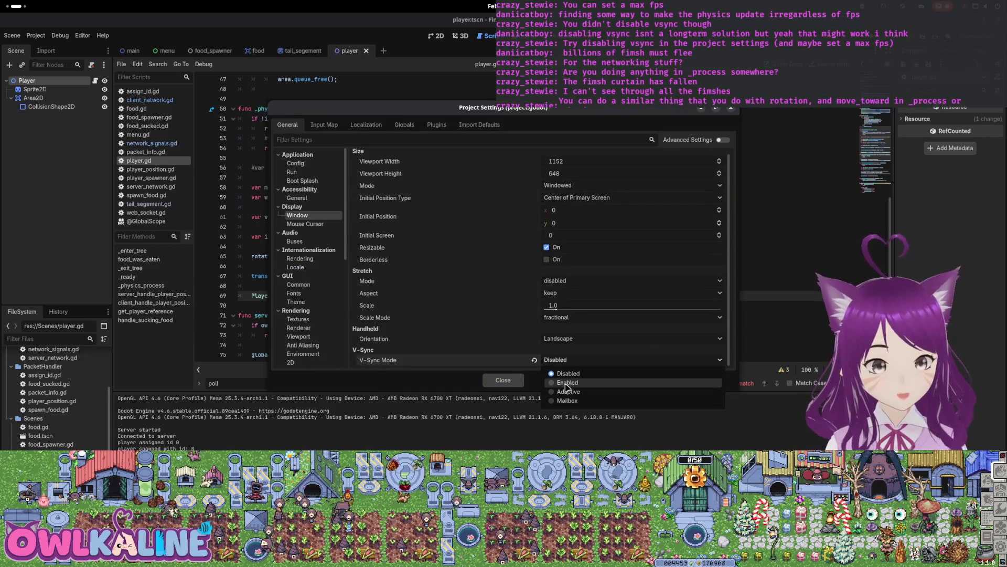
left_click(566, 383)
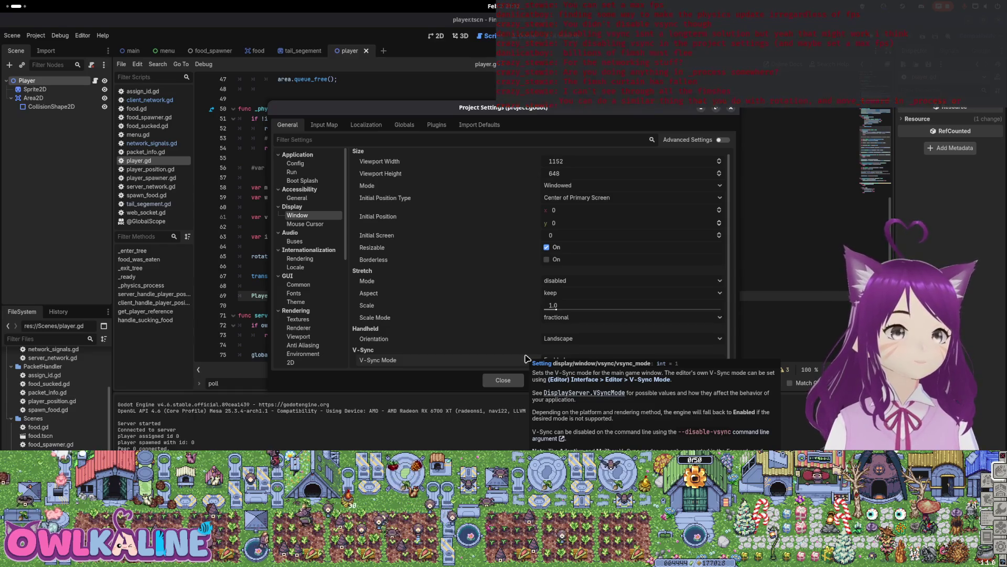
left_click(560, 360)
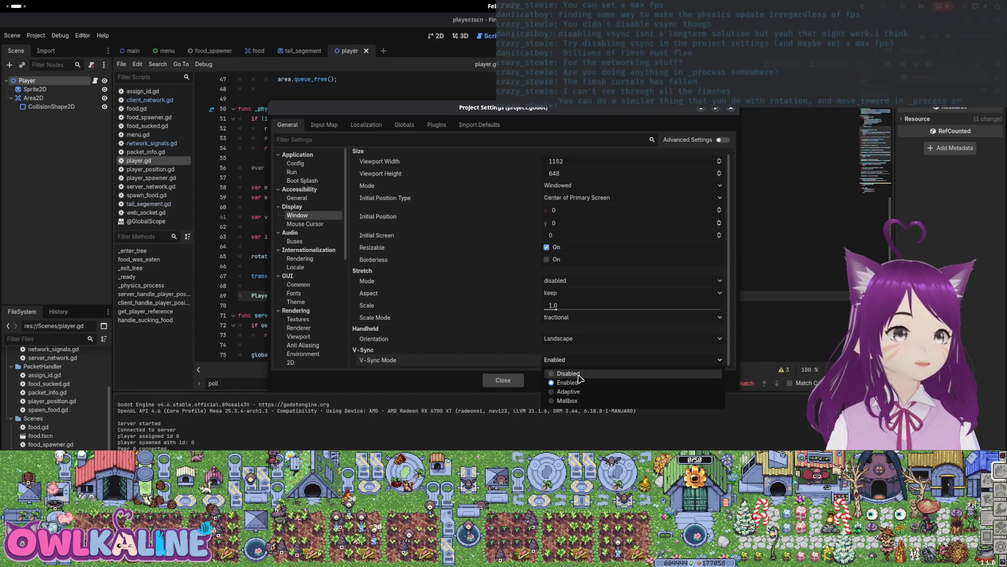
left_click(568, 373)
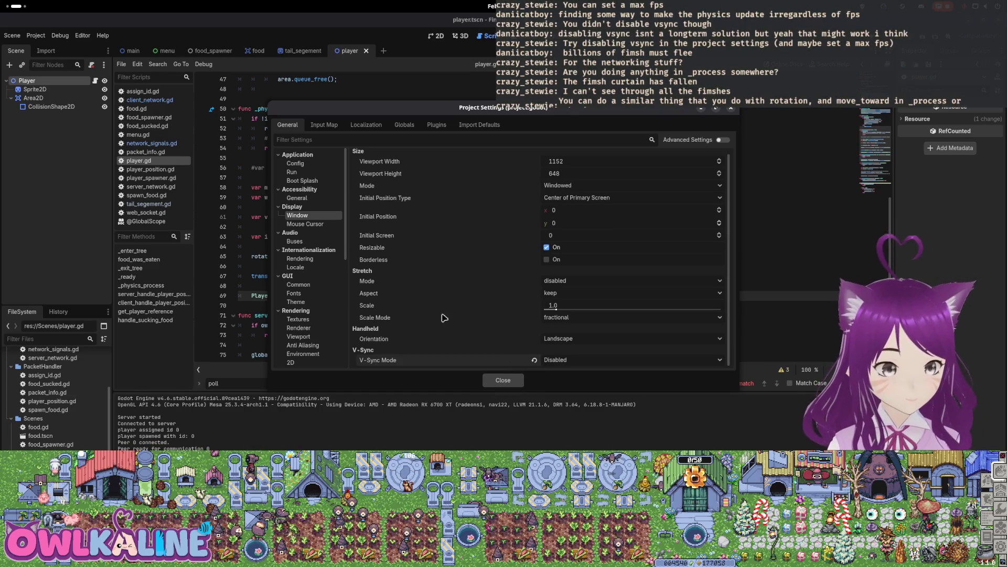
Step: Filter settings for 'fps', set Application > Run Max FPS to 60, and close Project Settings
left_click(466, 136)
type("fps")
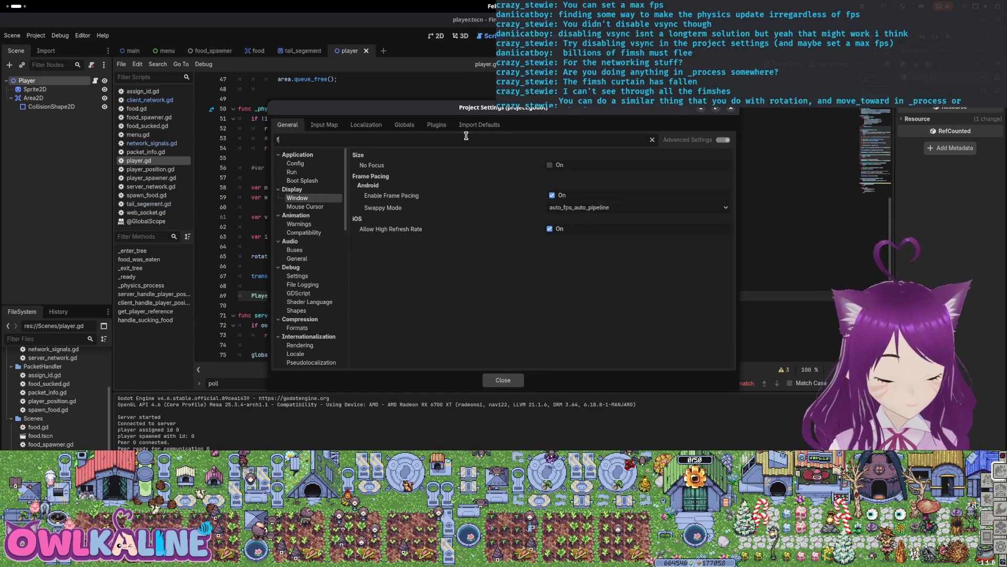
left_click(310, 155)
left_click(310, 155)
left_click(310, 156)
left_click(310, 156)
left_click(304, 163)
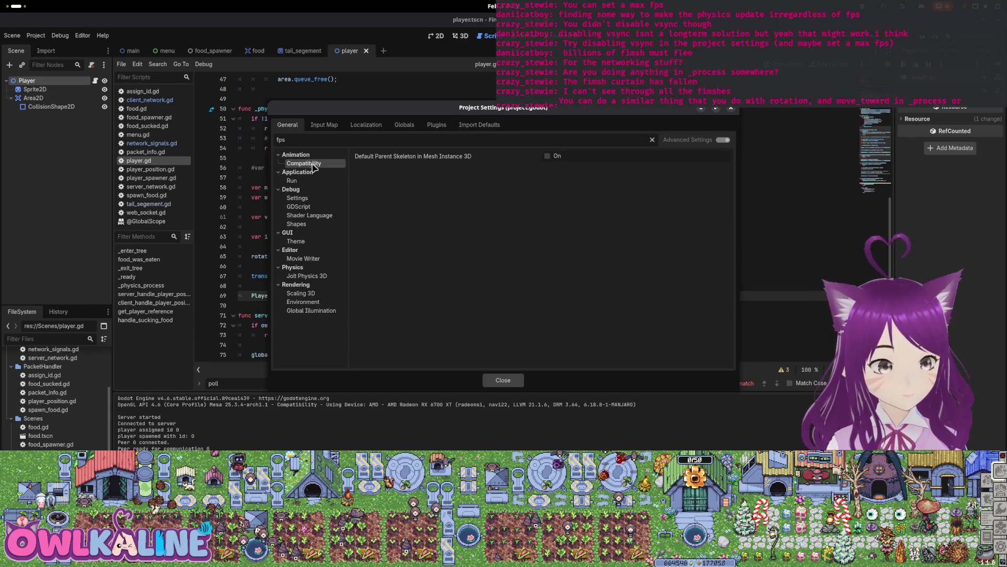
left_click(304, 180)
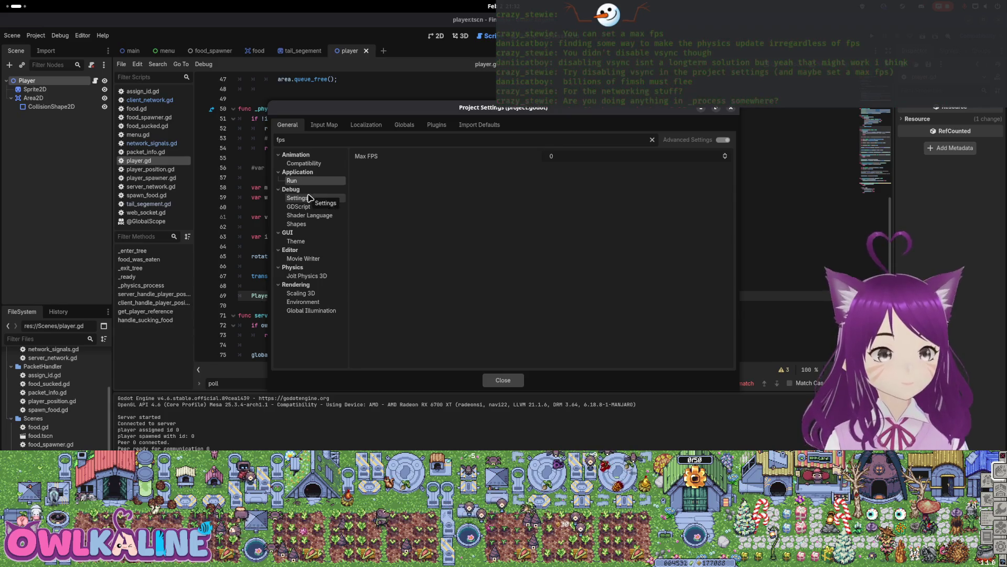
left_click(675, 157)
type("60")
key("Return")
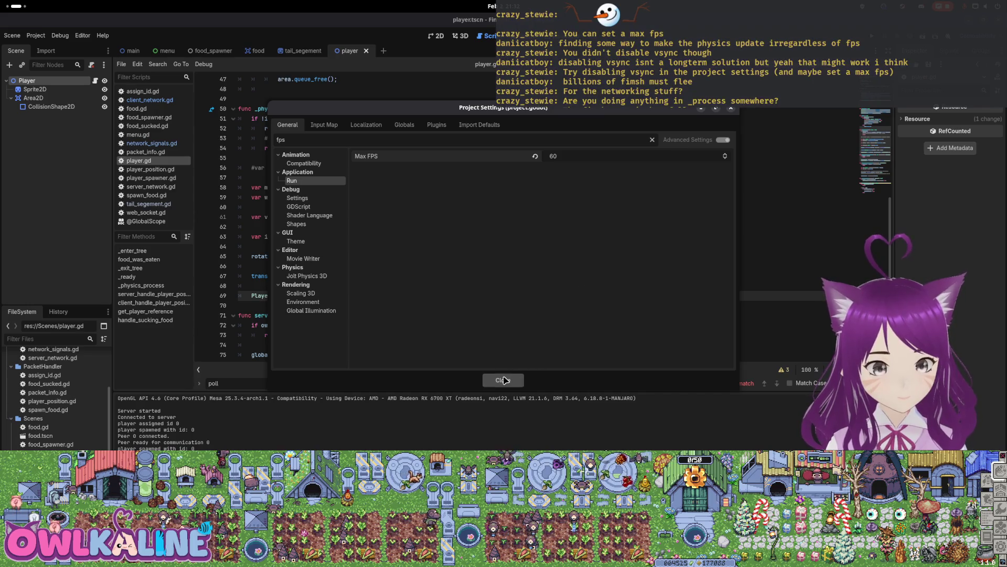
left_click(503, 380)
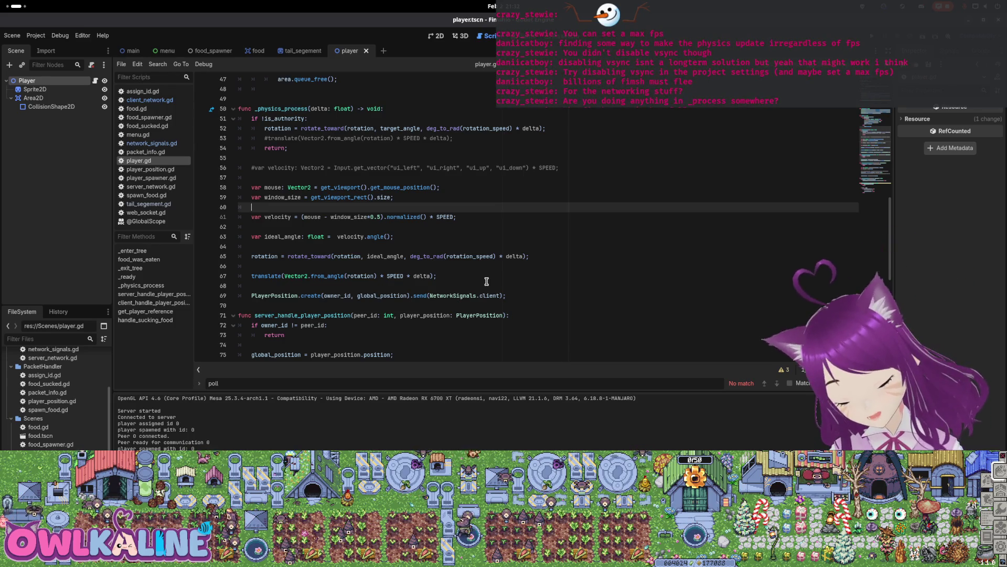
left_click(339, 109)
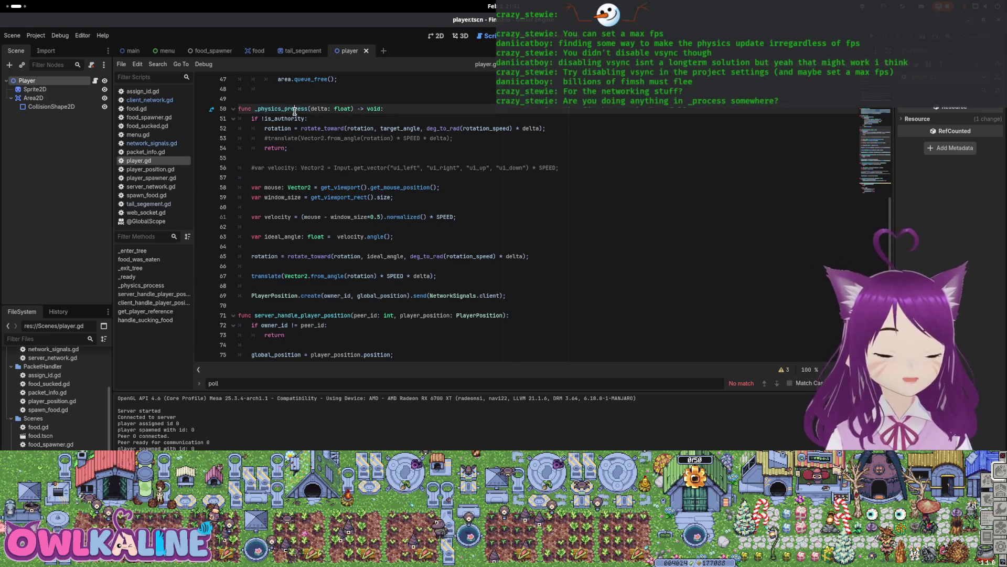
scroll(338, 108, "up", 4)
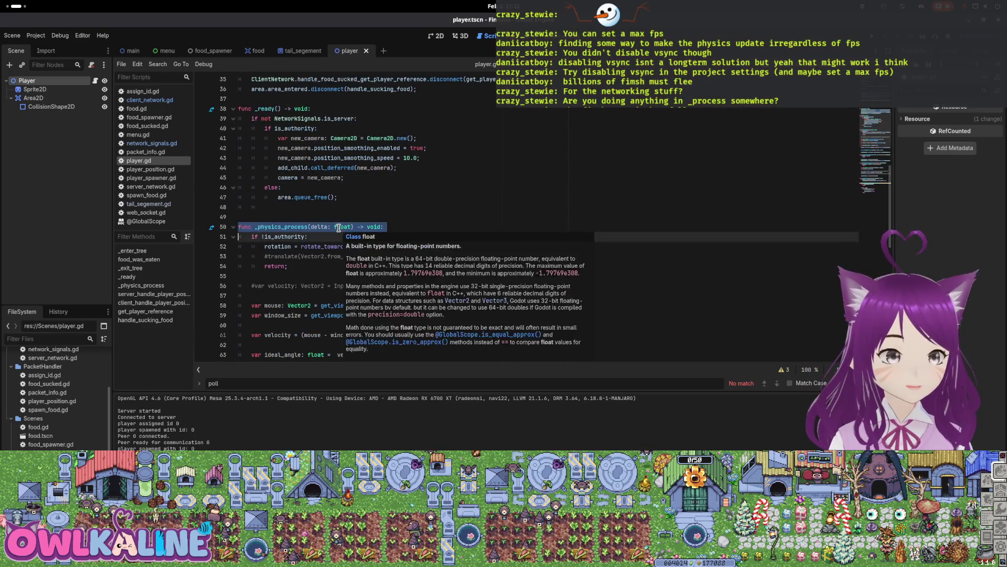
left_click_drag(351, 227, 313, 227)
scroll(322, 226, "down", 1)
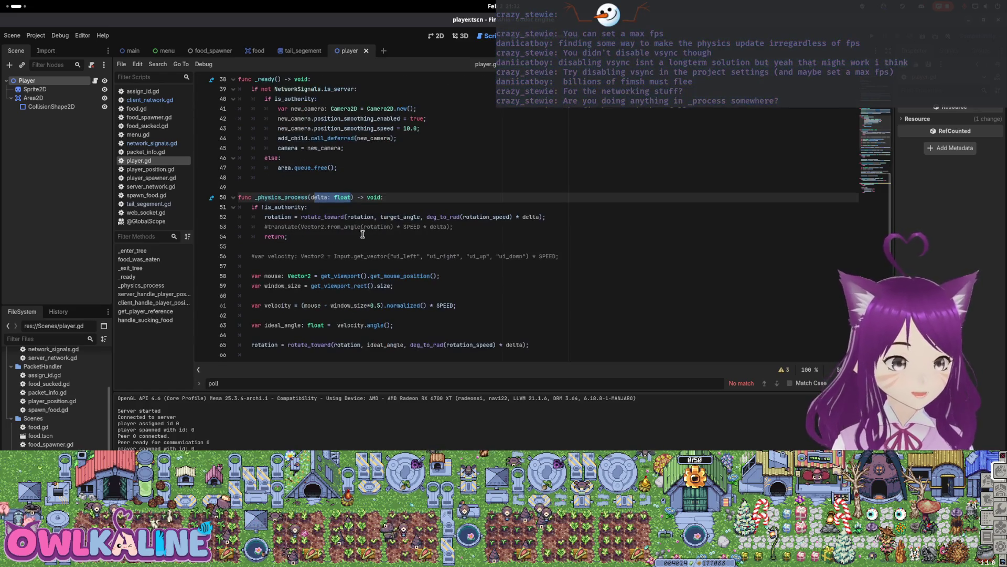
double_click(320, 197)
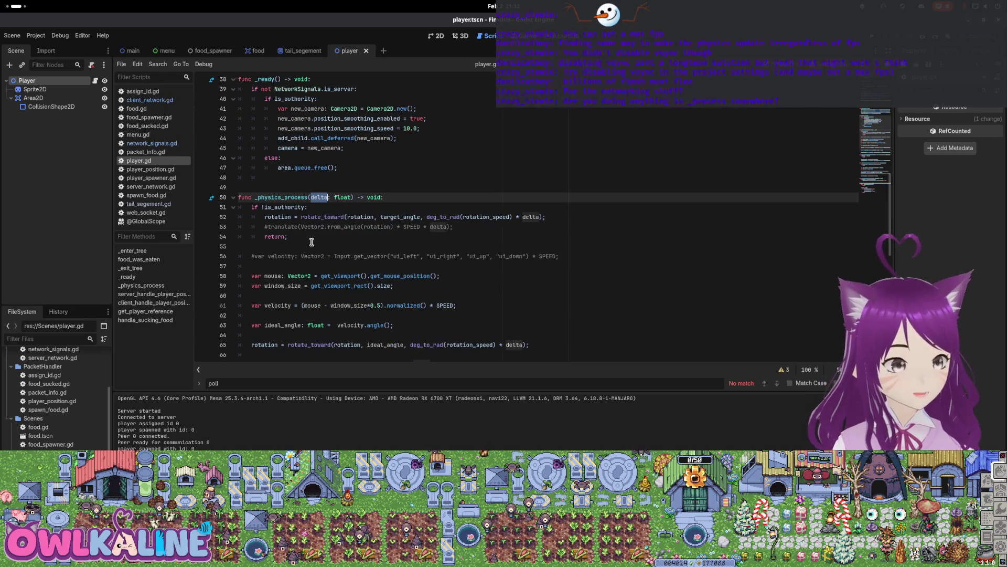
scroll(294, 194, "down", 2)
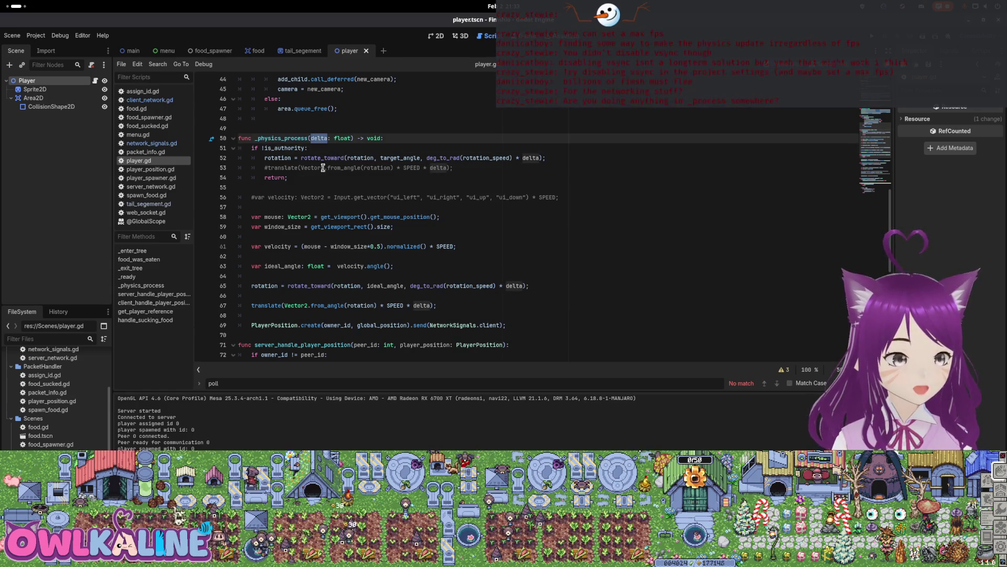
scroll(311, 145, "down", 1)
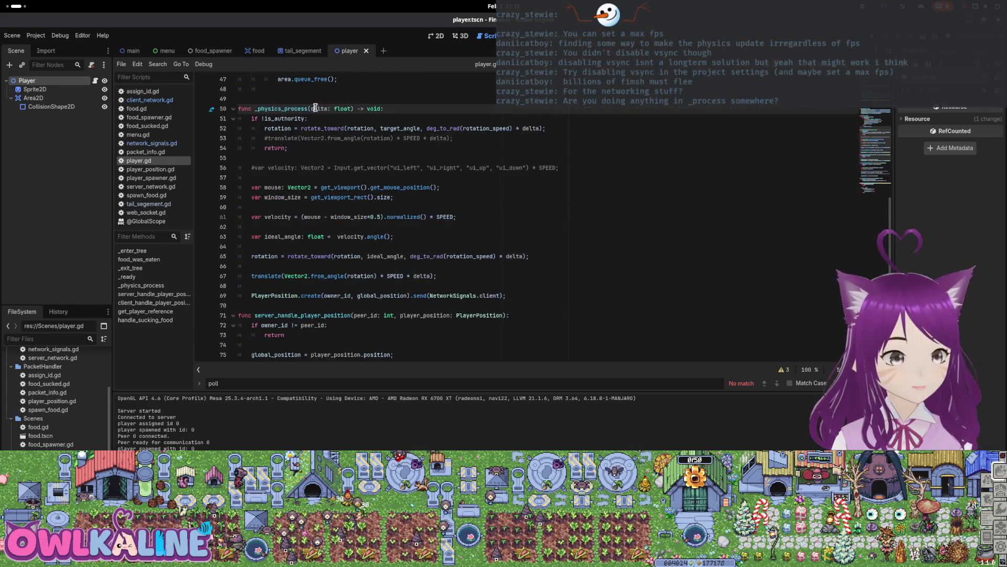
scroll(320, 166, "up", 1)
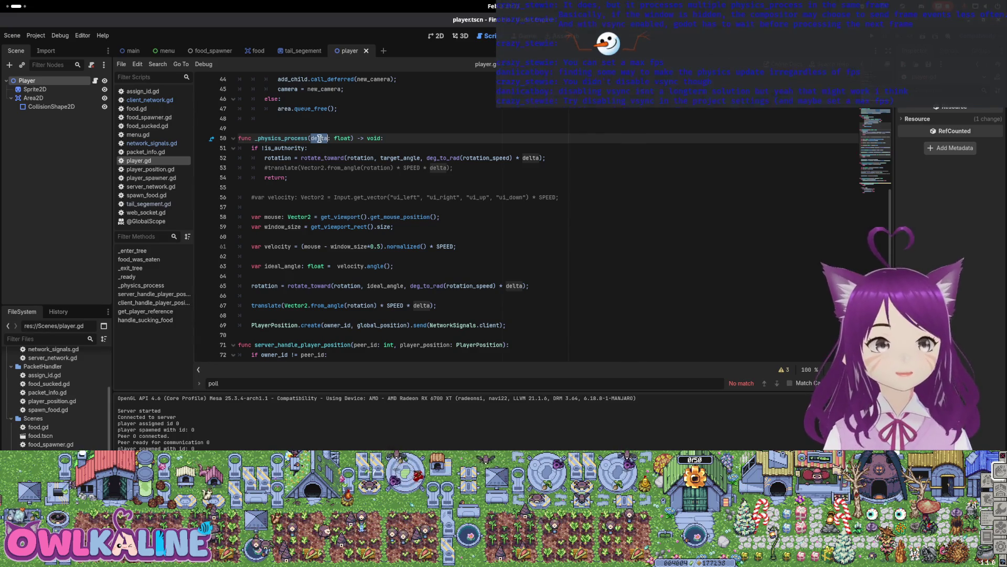
scroll(412, 256, "down", 2)
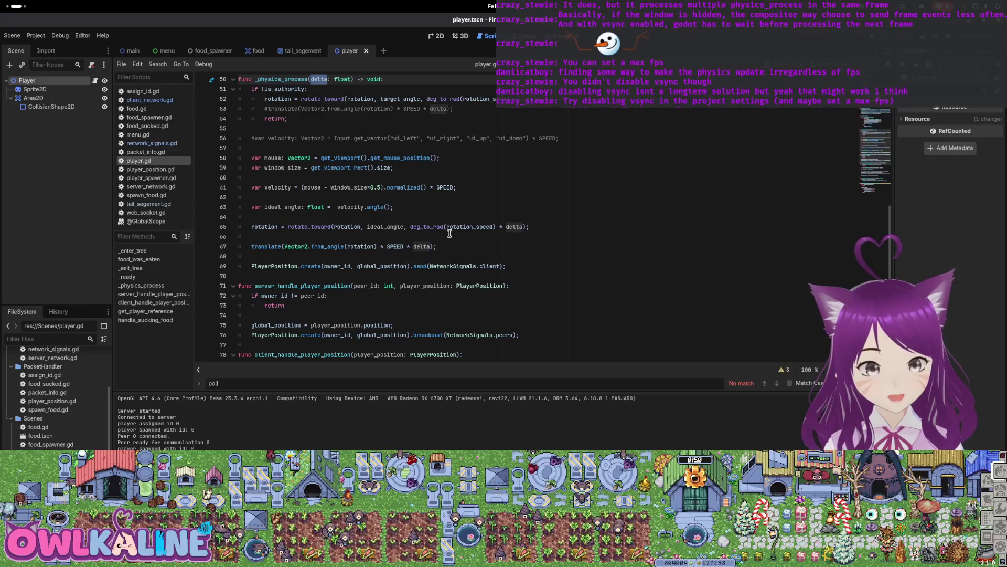
double_click(509, 229)
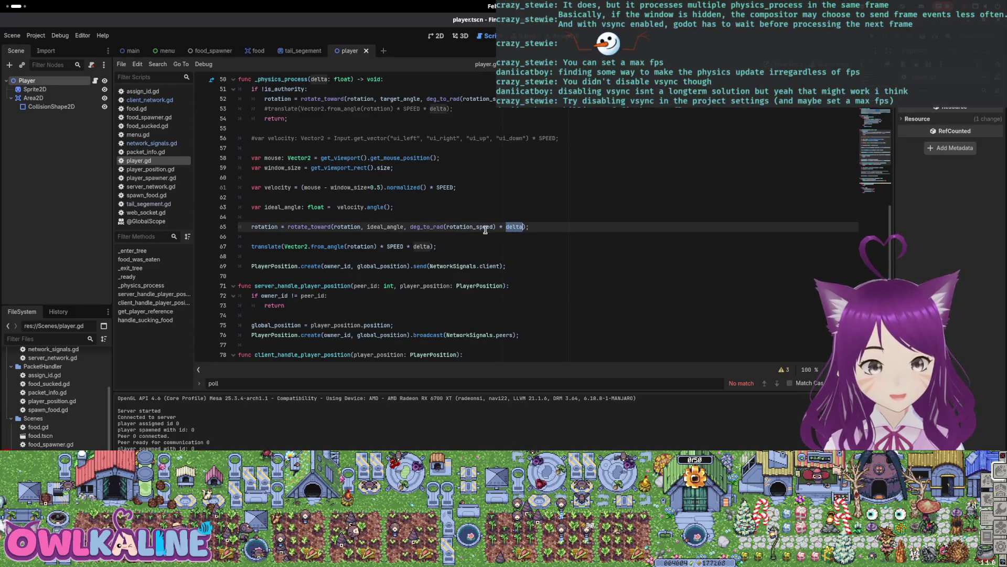
left_click(520, 226)
double_click(520, 226)
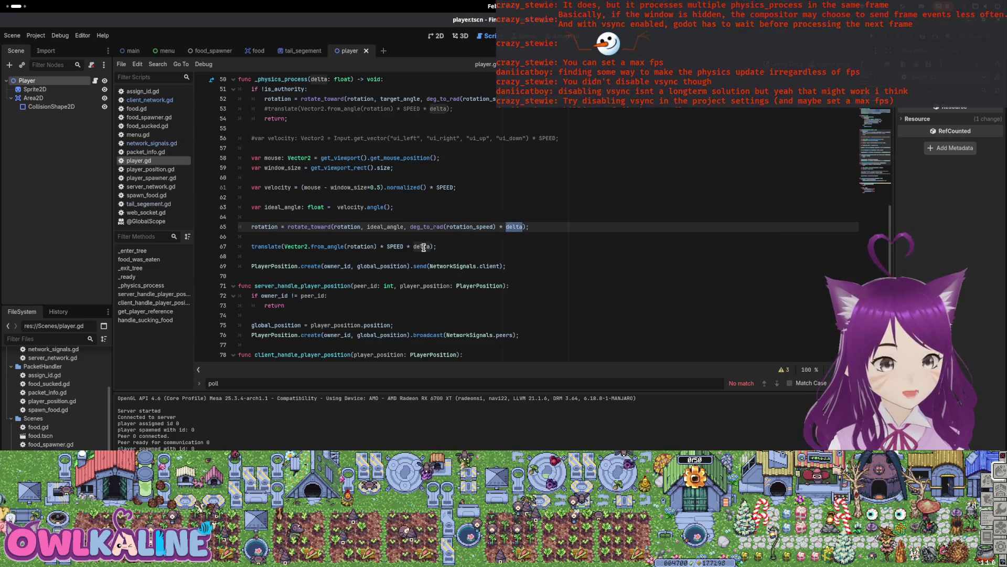
scroll(423, 247, "up", 2)
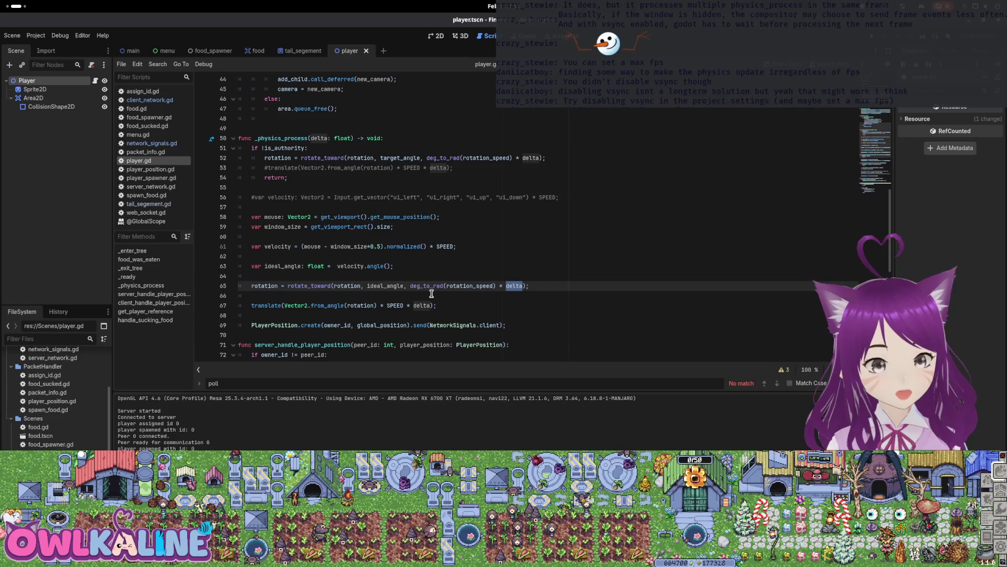
left_click_drag(355, 303, 252, 173)
left_click(351, 253)
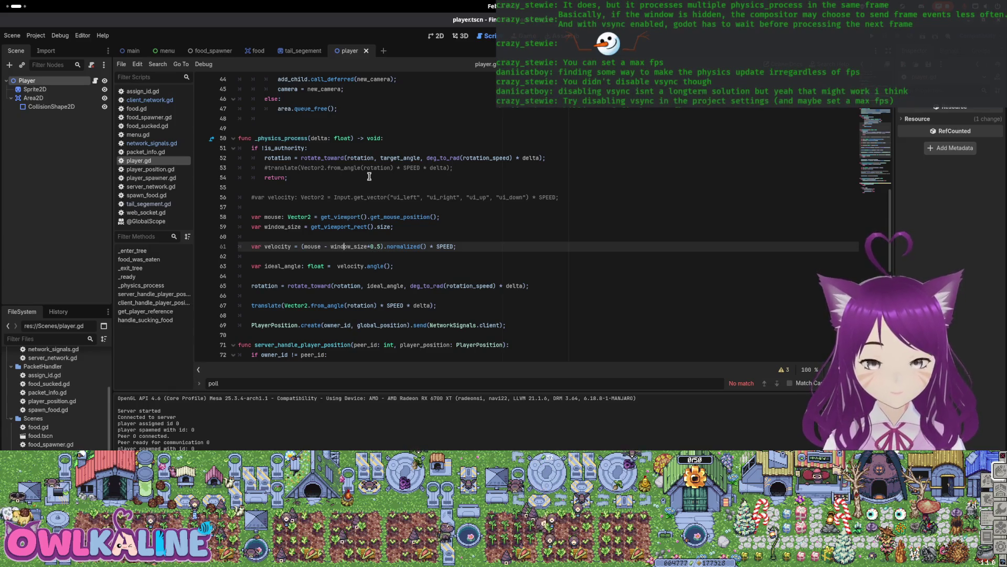
scroll(370, 176, "down", 1)
left_click_drag(331, 210, 252, 162)
left_click(331, 210)
left_click_drag(251, 266, 252, 152)
left_click_drag(252, 266, 278, 177)
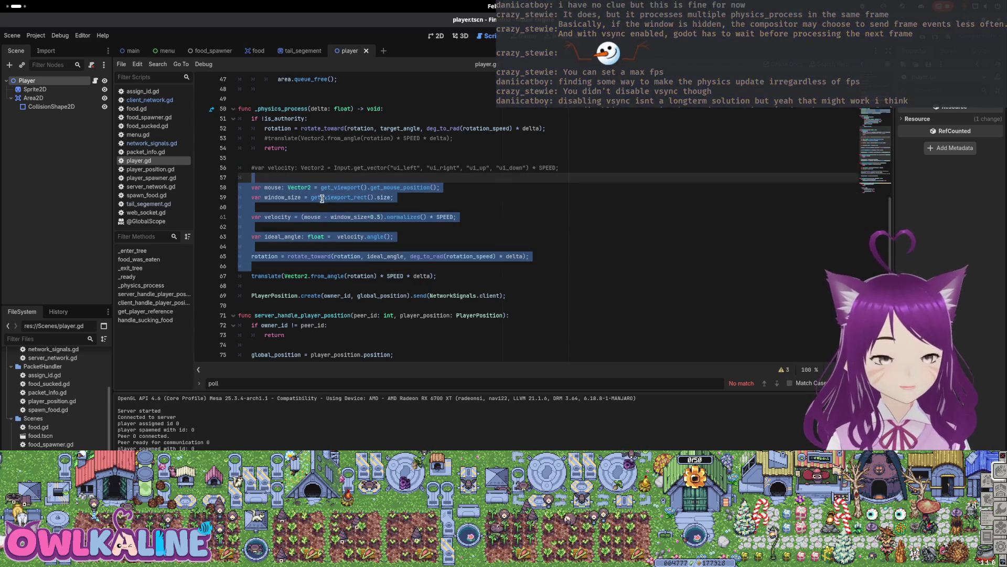
mouse_move(332, 217)
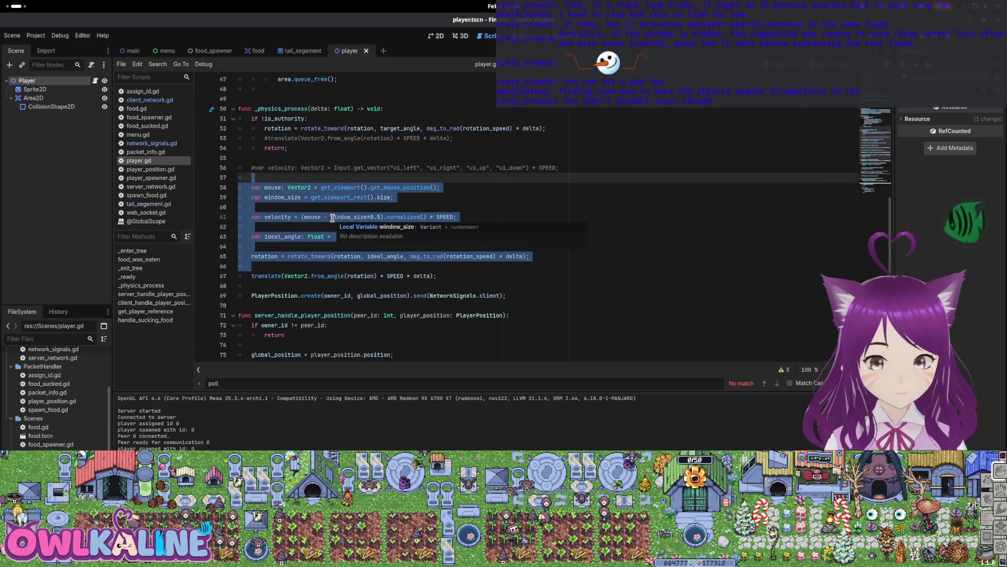
left_click(609, 201)
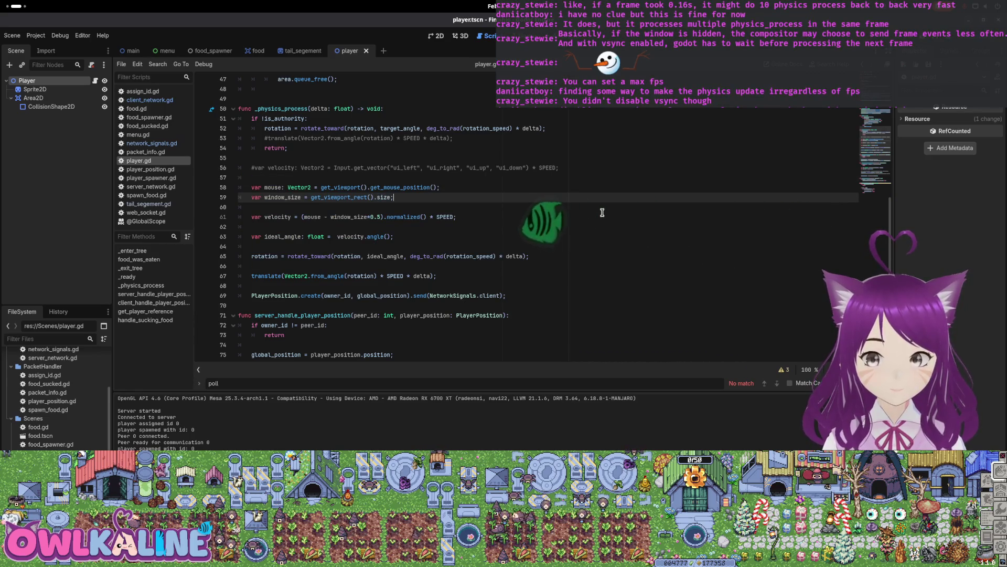
left_click_drag(251, 246, 273, 187)
left_click_drag(383, 256, 245, 191)
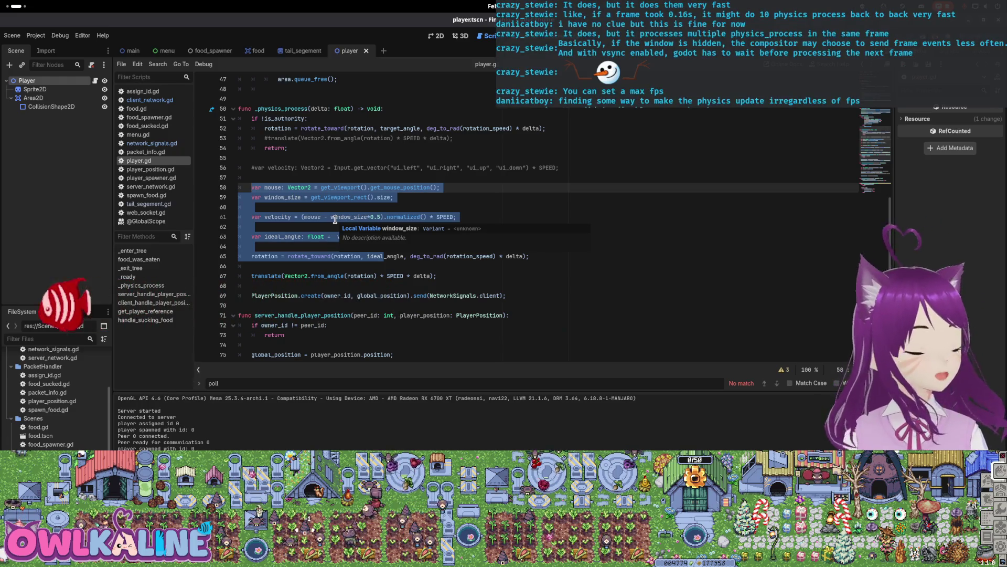
left_click(322, 108)
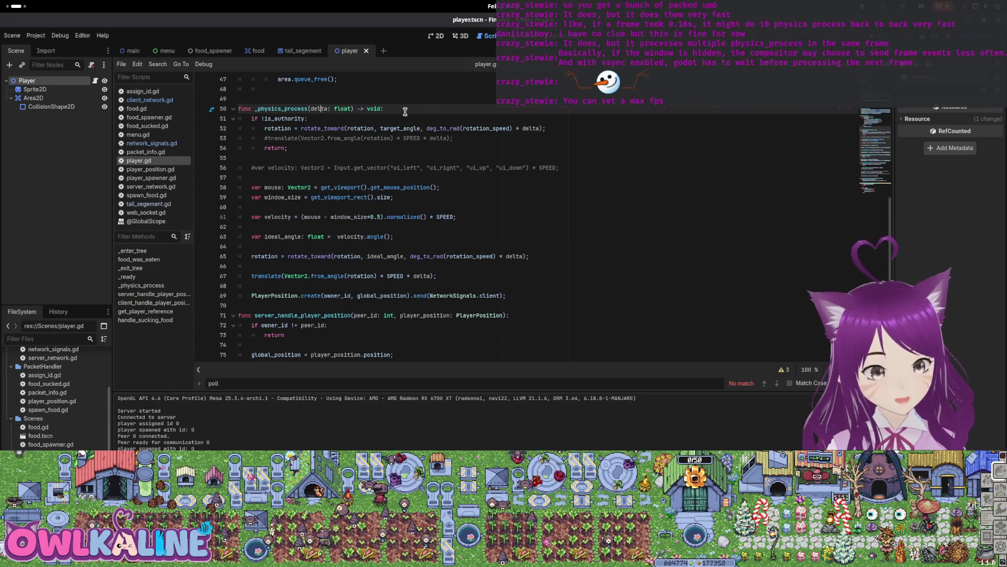
Step: Add print(delta); as the first line of _physics_process
key("End")
key("Return")
type("print(de")
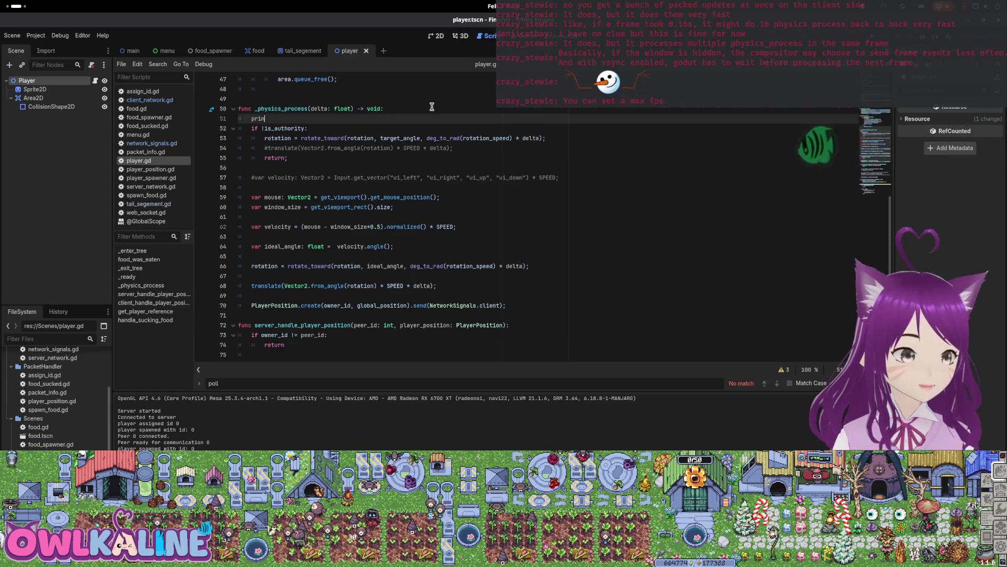
type("lta);")
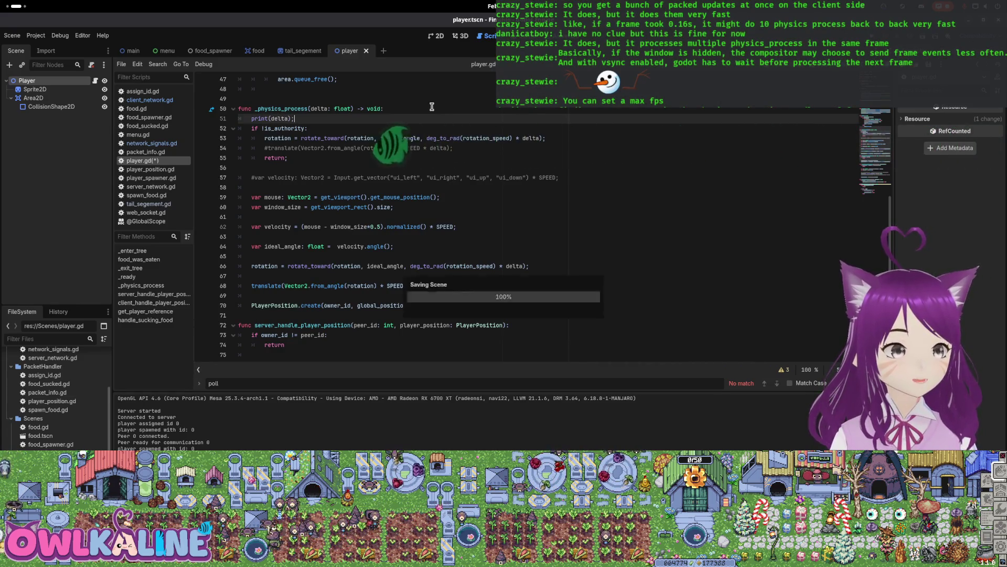
Step: Save and run the game as a Server and a Client, test movement, then stop it
key("F5")
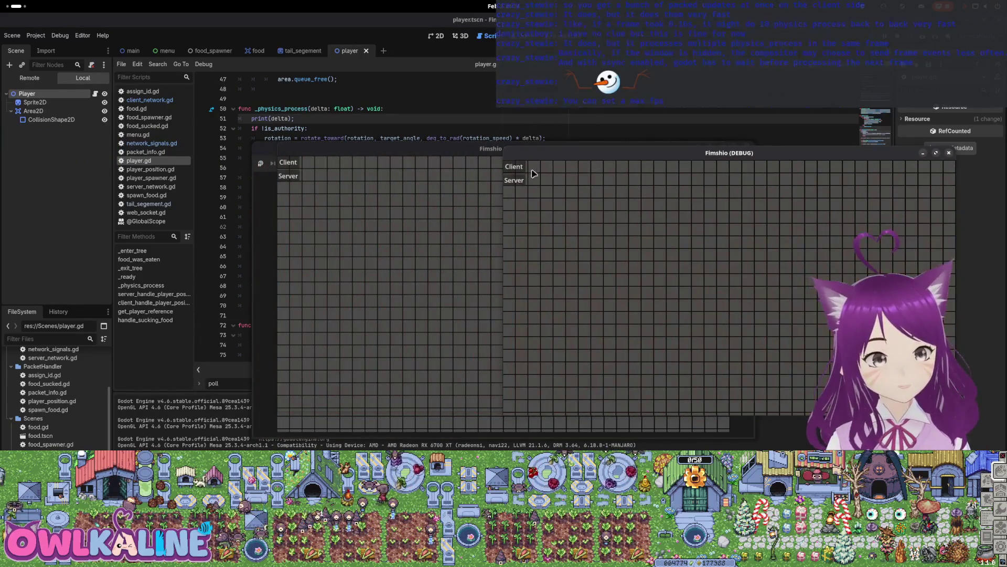
left_click(922, 153)
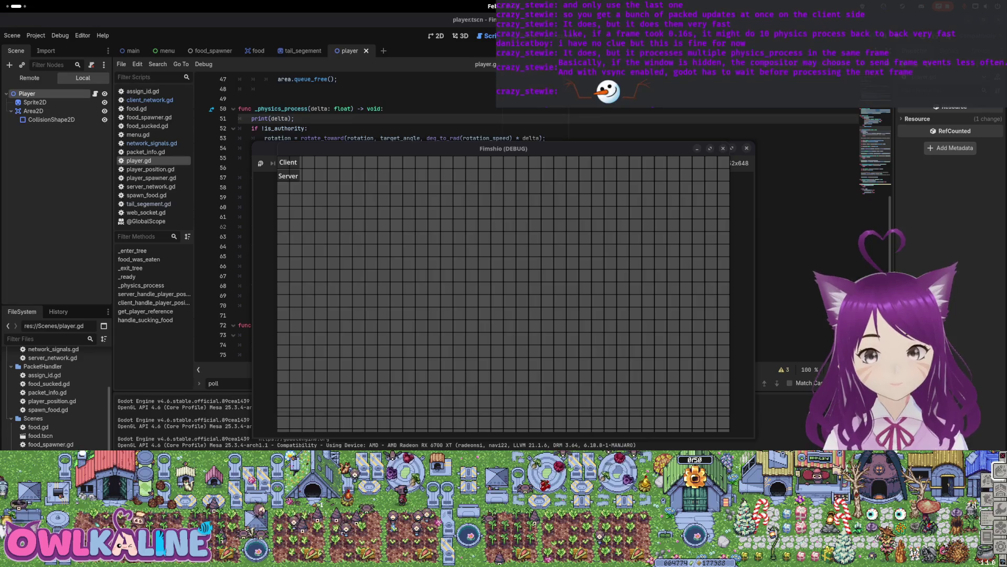
mouse_move(535, 151)
left_mouse_down()
mouse_move(245, 145)
mouse_move(260, 146)
left_mouse_up()
left_click(47, 164)
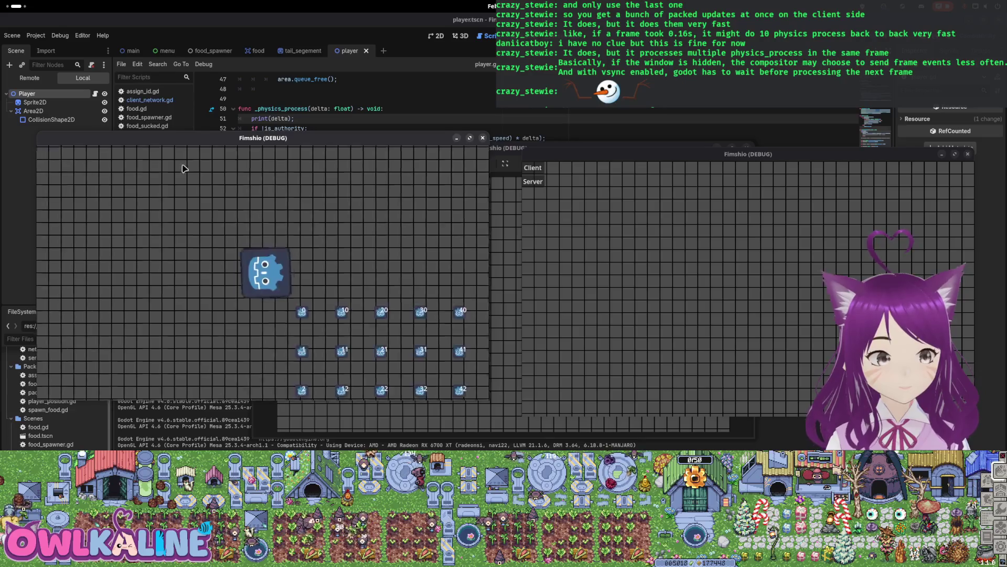
left_click(532, 167)
double_click(608, 155)
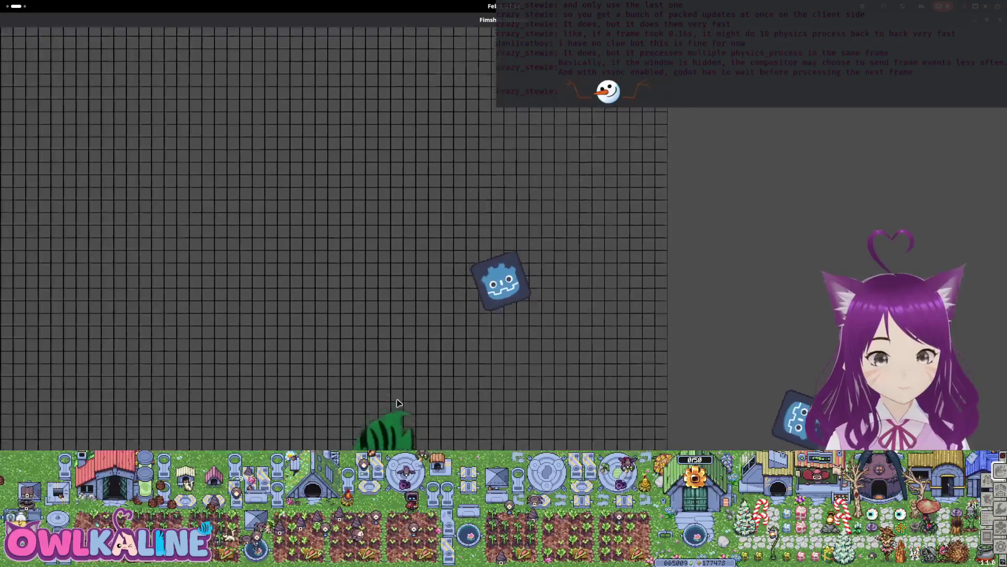
key("super+Down")
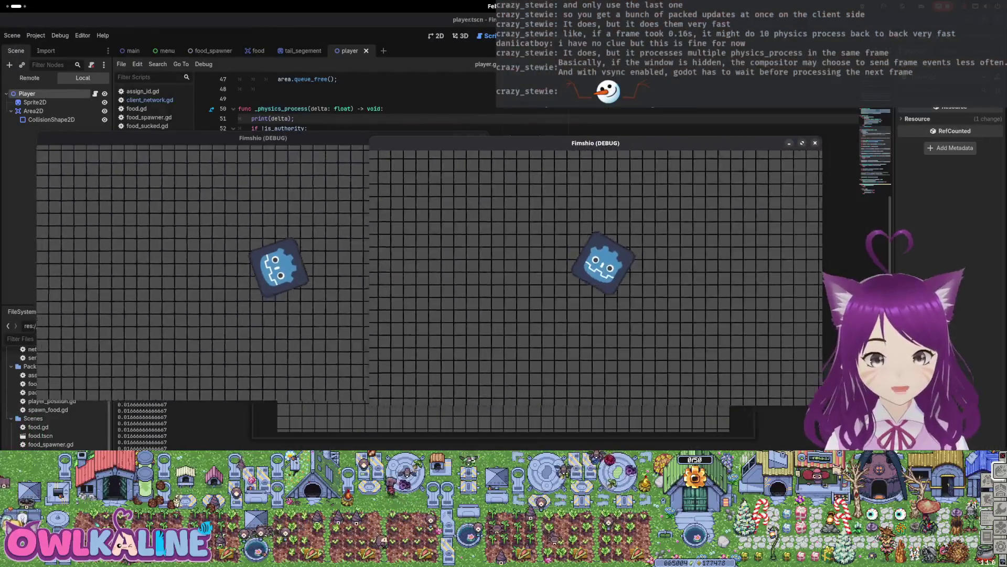
key("F8")
left_click(43, 36)
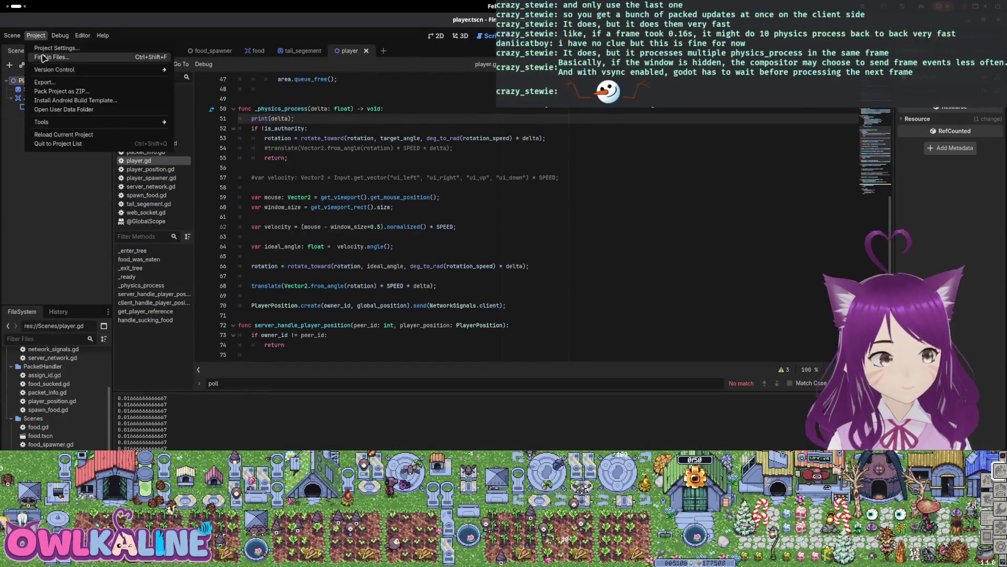
Step: Check the V-Sync Mode under Display > Window in Project Settings, then close it
left_click(50, 47)
left_click(305, 165)
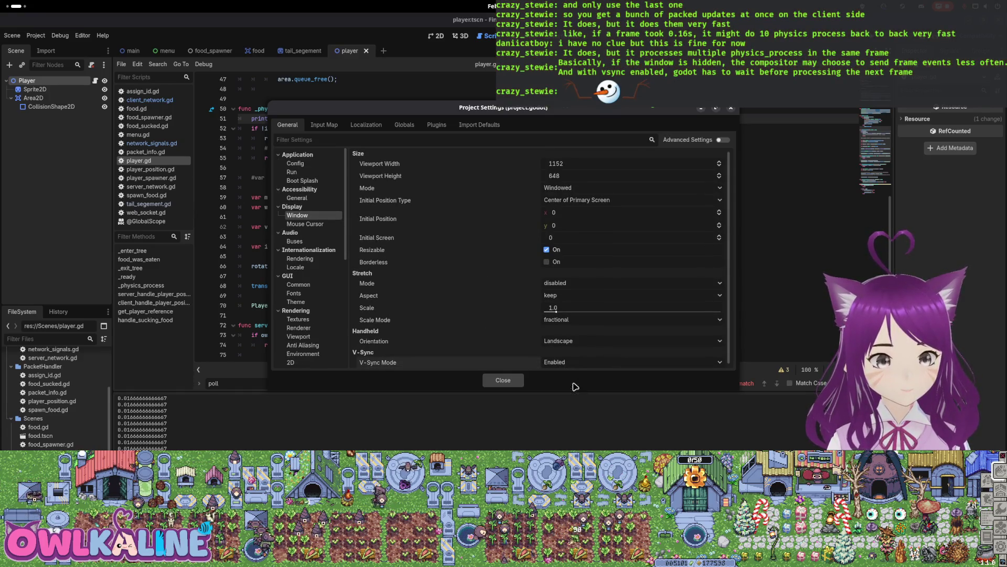
left_click(502, 381)
Step: Rerun the game, join one window as Client to test movement, then stop both instances
key("F5")
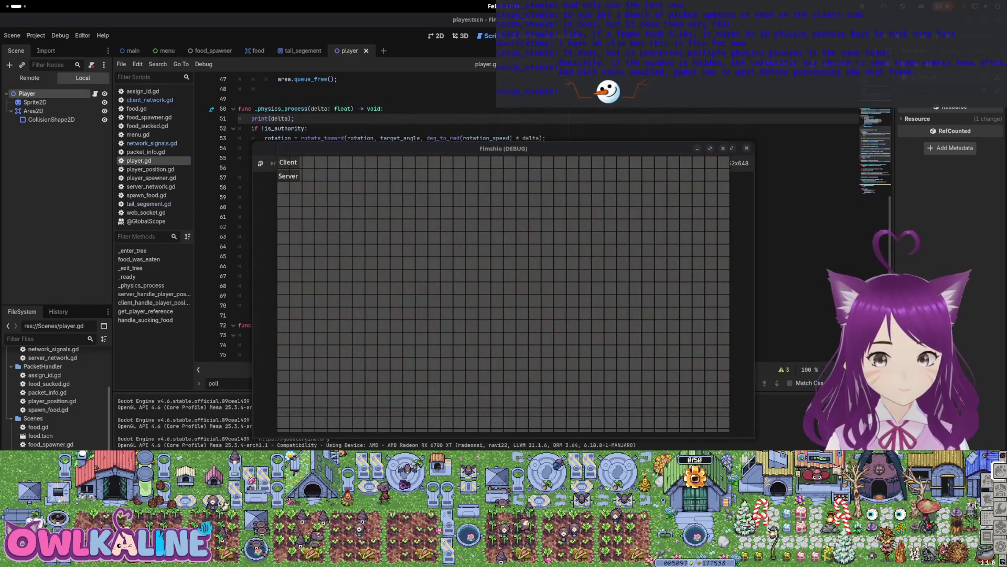
left_click_drag(792, 149, 248, 153)
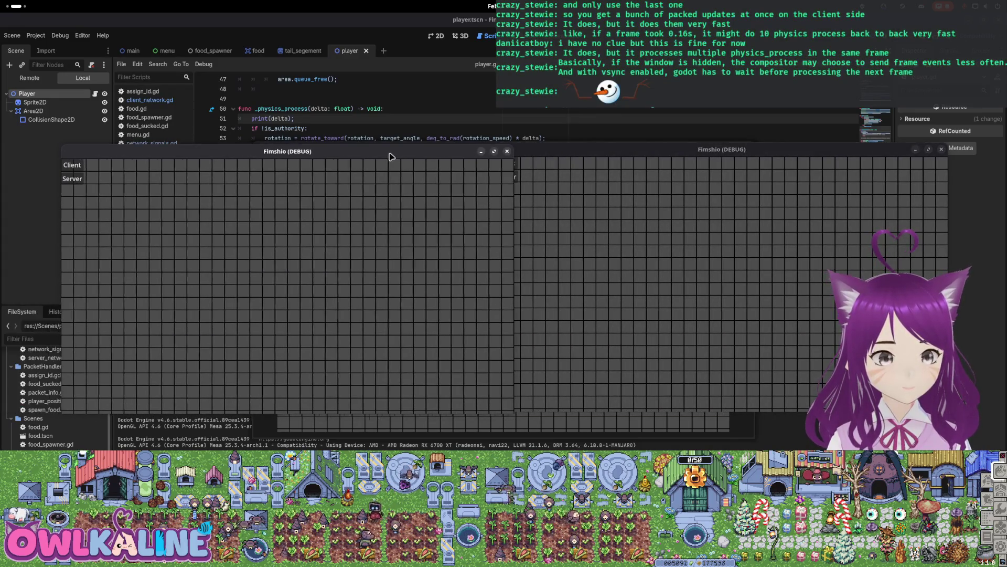
left_click(513, 166)
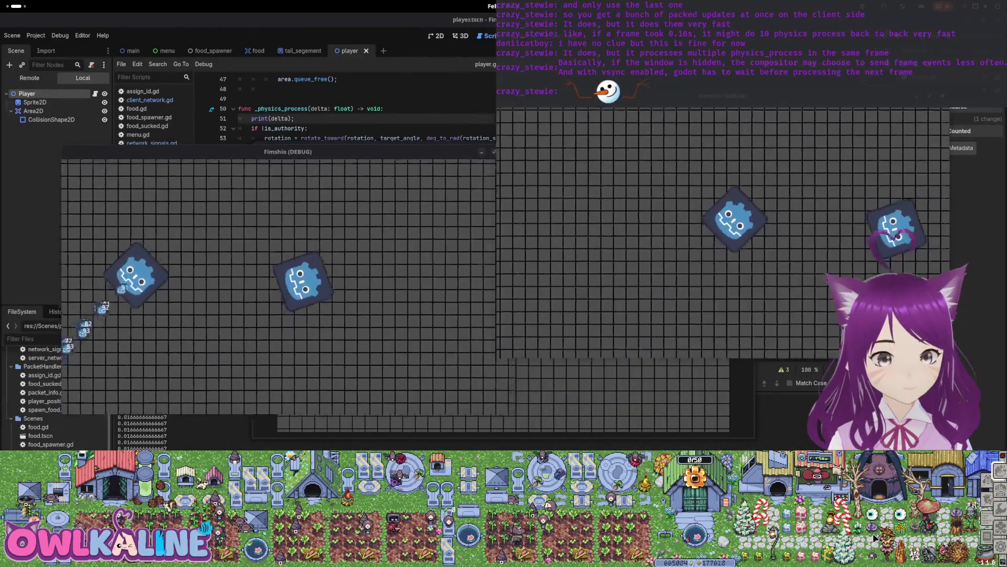
key("F8")
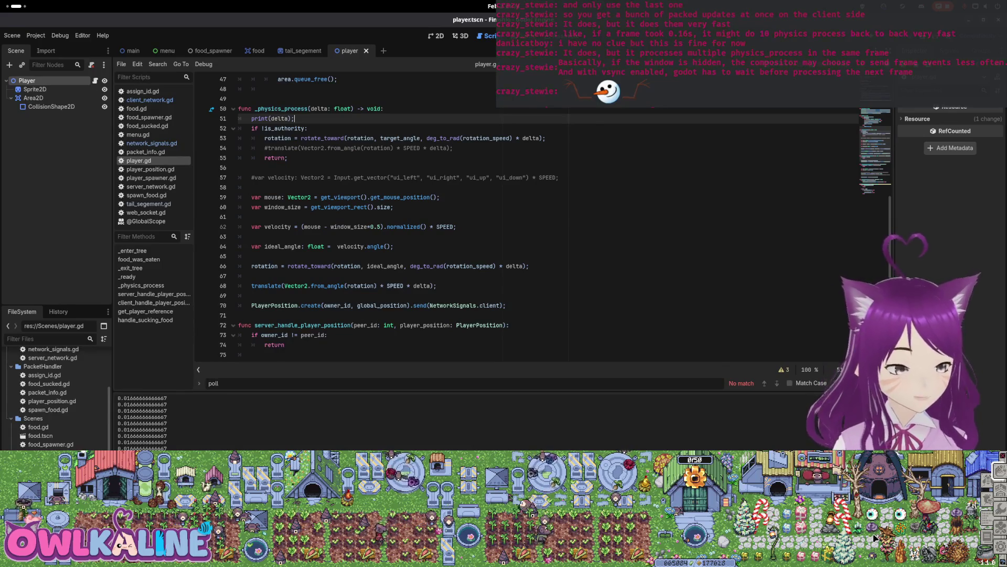
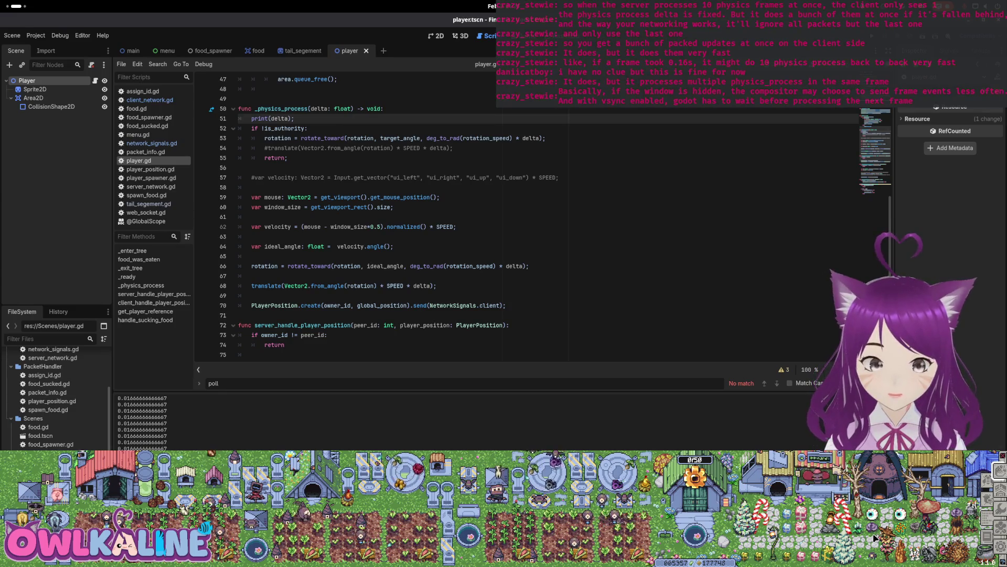
Step: Select the mouse-steering code on lines 59–69 and the remote-player rotation under the is_authority check
left_click_drag(238, 304, 234, 208)
left_click(252, 227)
left_click_drag(239, 303, 231, 208)
key("shift+Up")
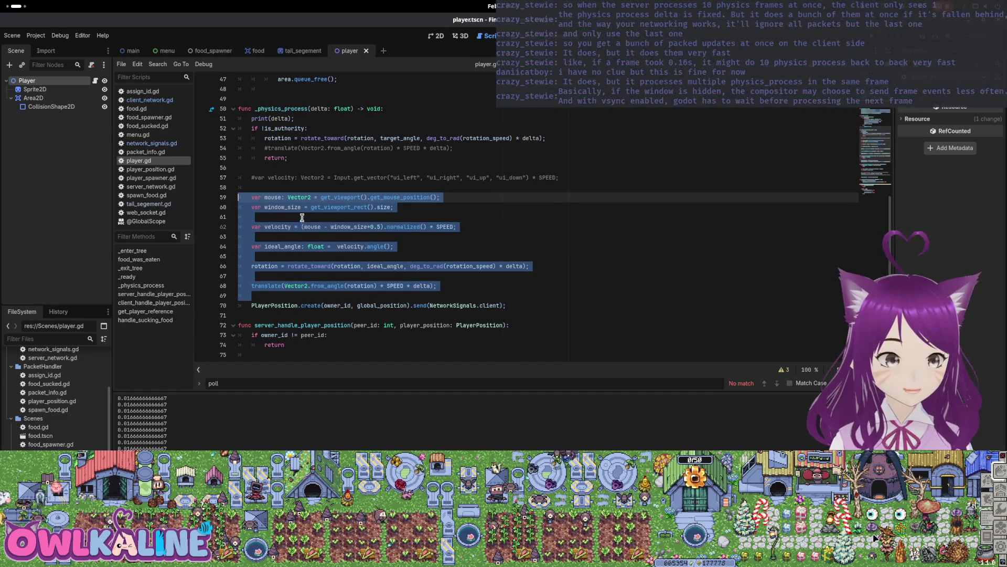
left_click_drag(264, 128, 305, 139)
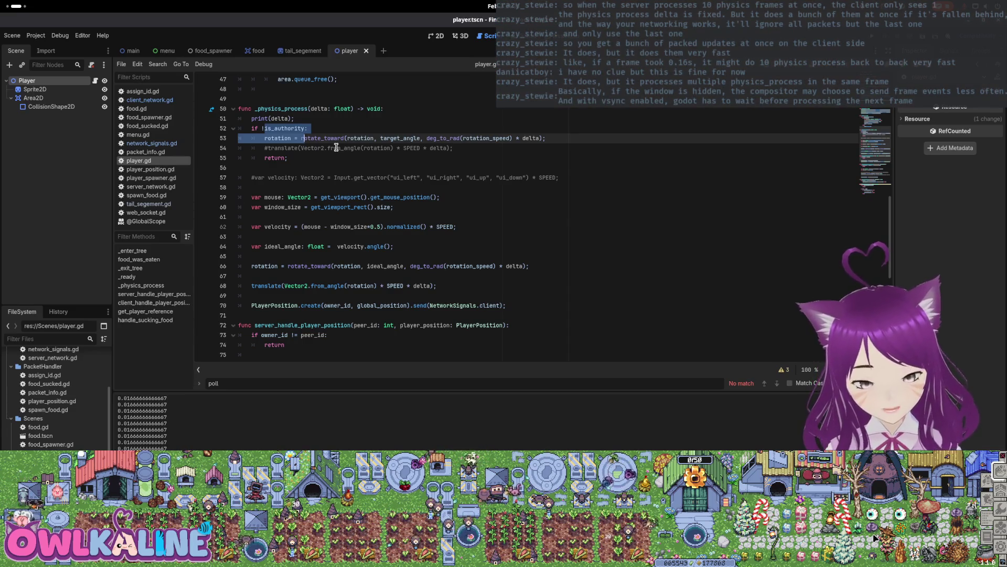
left_click(310, 128)
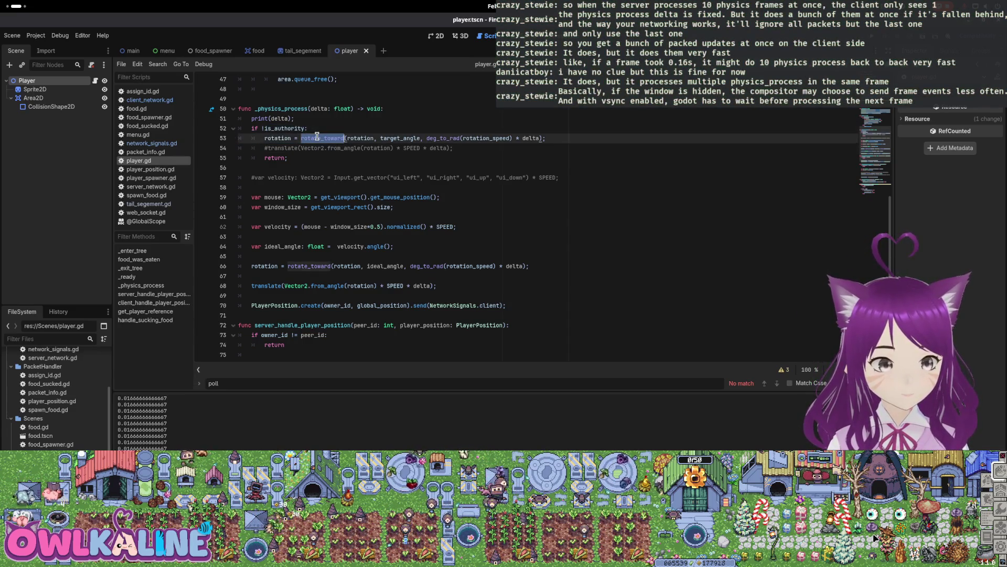
Step: Look up the rotate_toward documentation in _physics_process
double_click(315, 137)
mouse_move(316, 138)
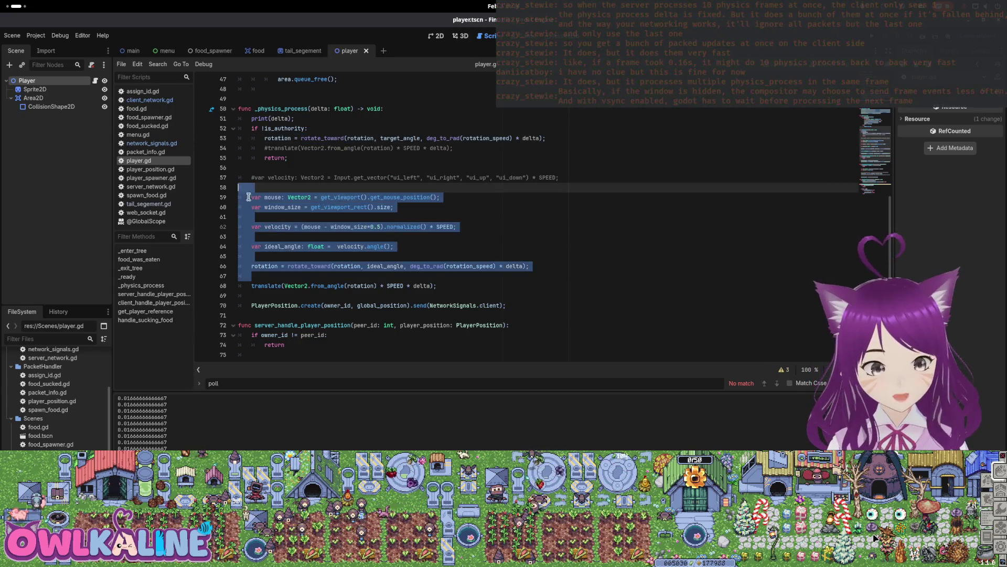
left_click(366, 276)
scroll(299, 304, "down", 1)
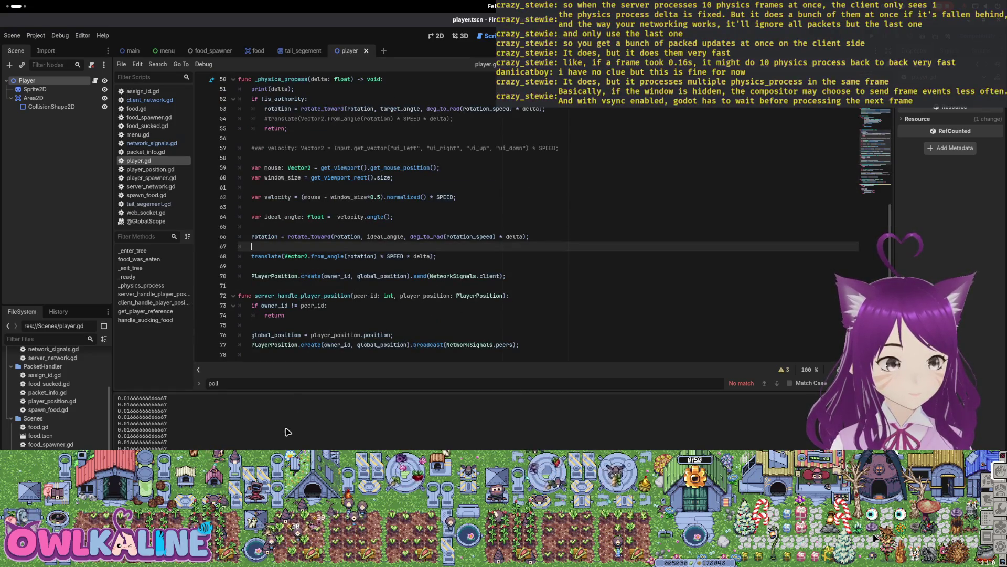
scroll(278, 315, "up", 2)
Step: Delete the print(delta) debug line and its leftover empty line
mouse_move(262, 147)
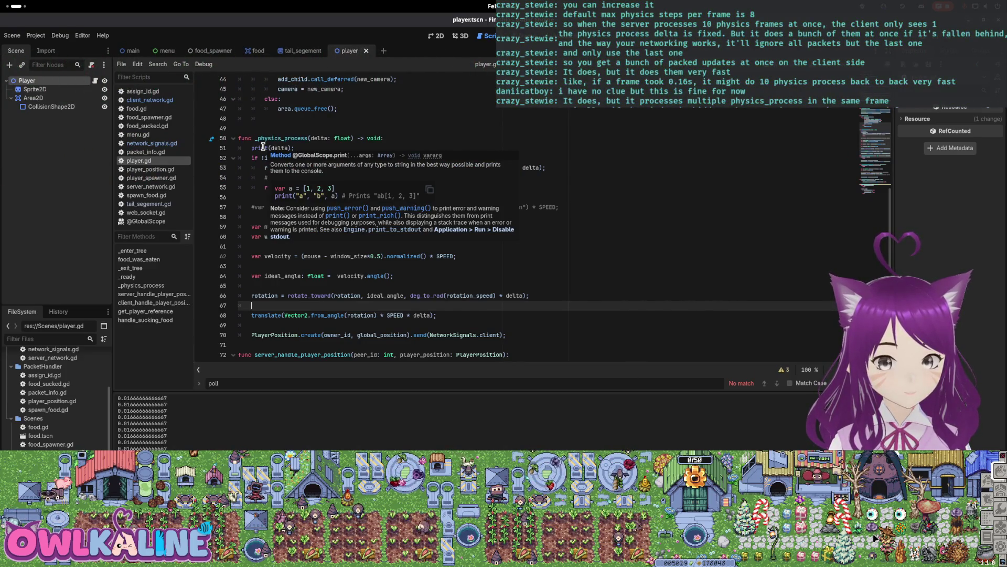
triple_click(263, 147)
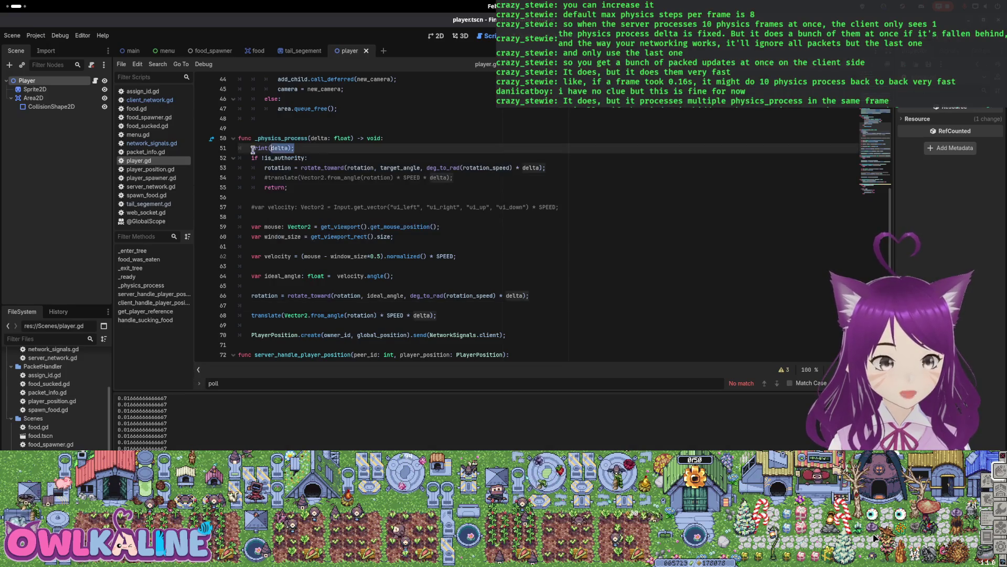
key("BackSpace")
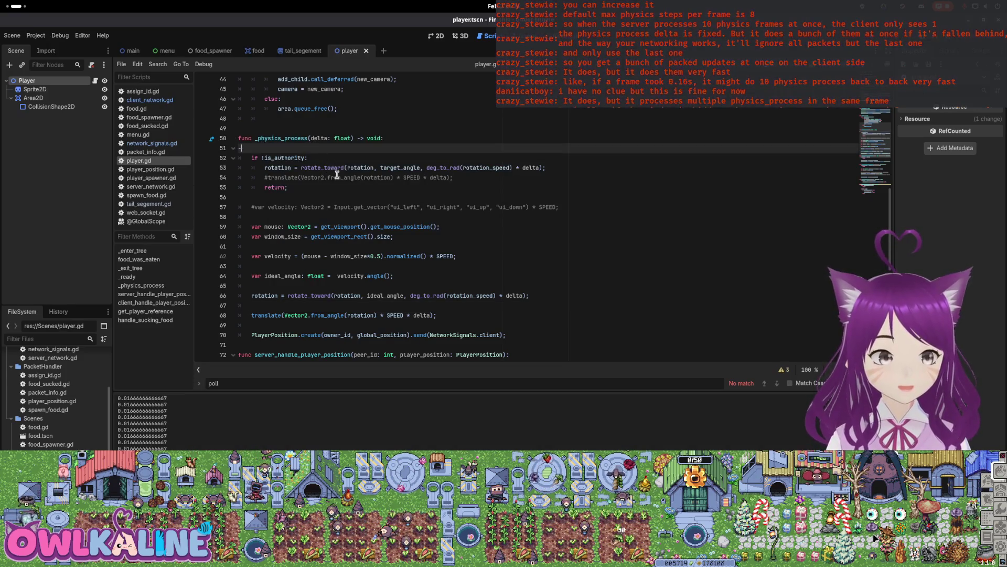
key("BackSpace")
key("BackSpace")
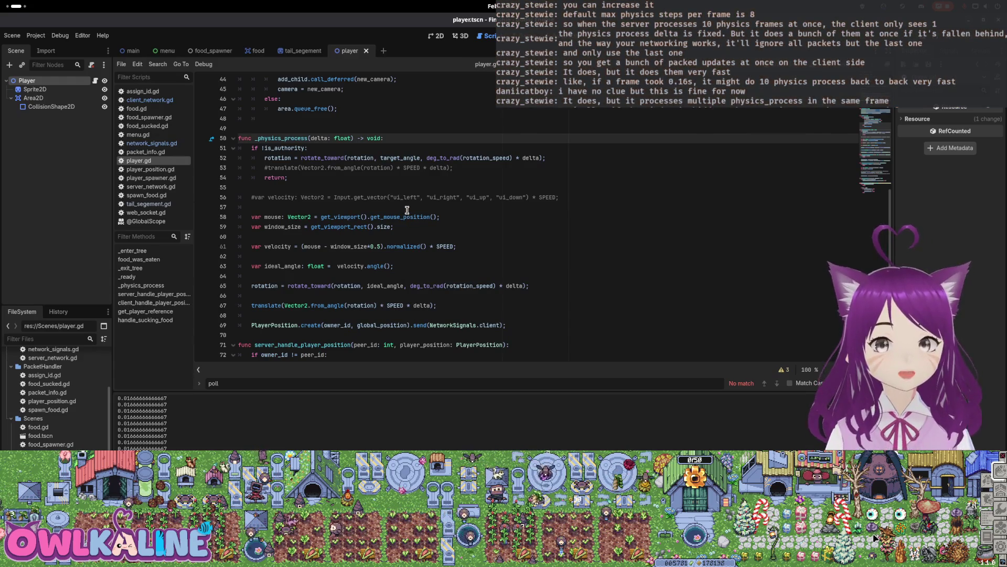
Step: Highlight every use of delta in player.gd, then clear the highlight
double_click(319, 138)
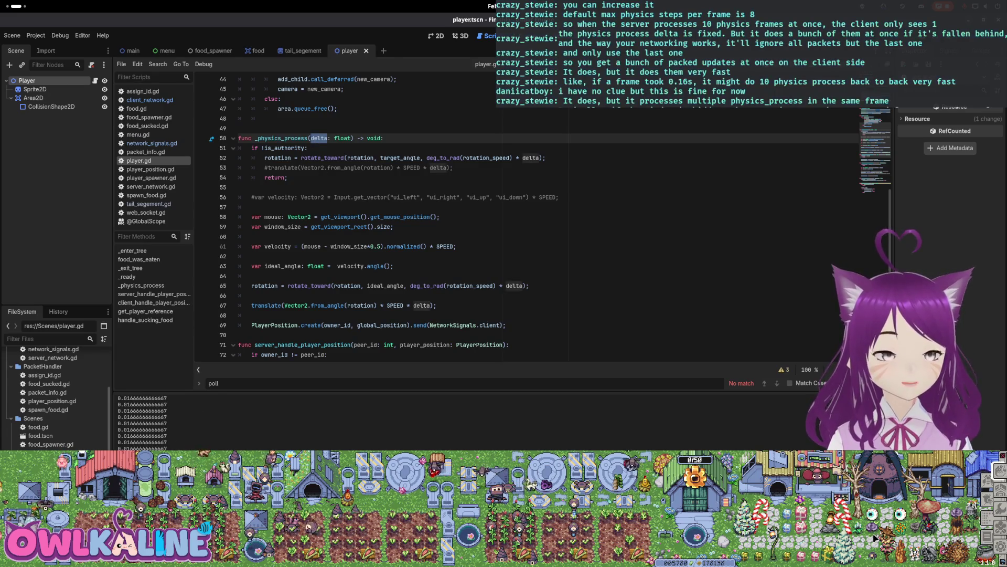
left_click(390, 197)
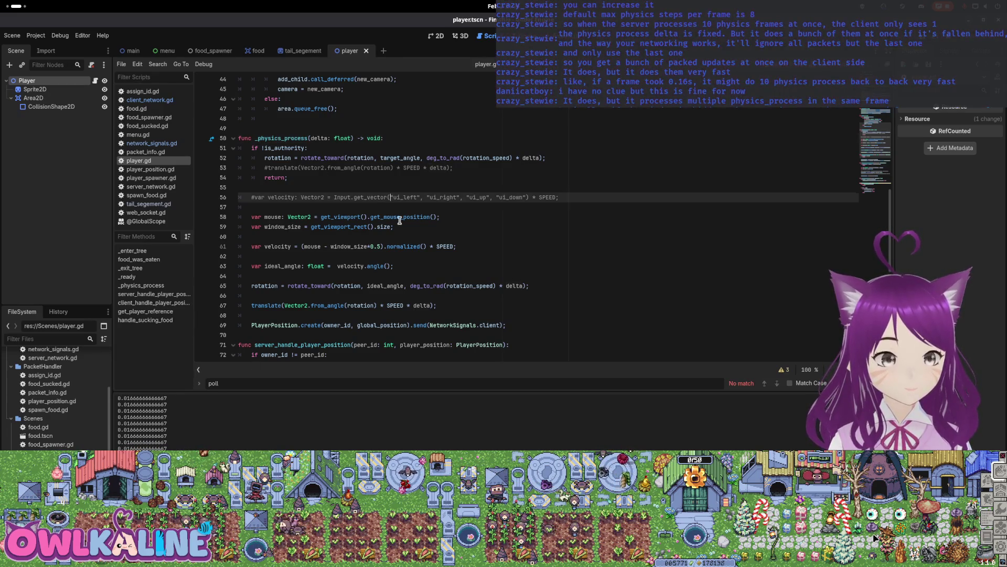
left_click(35, 36)
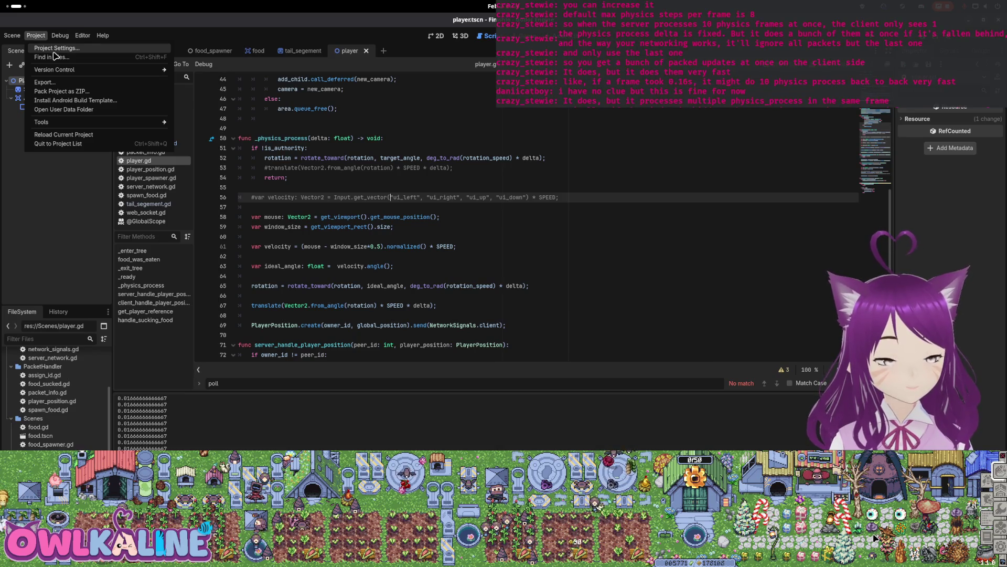
Step: Tick Run on Separate Thread under Physics > 2D in Project Settings, then run the game
left_click(55, 48)
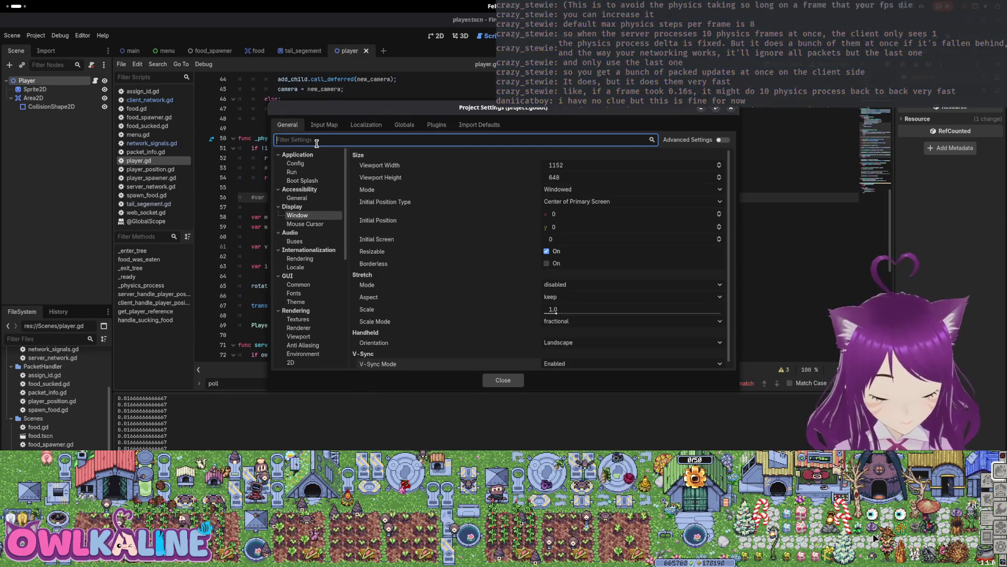
type("phy")
left_click(308, 163)
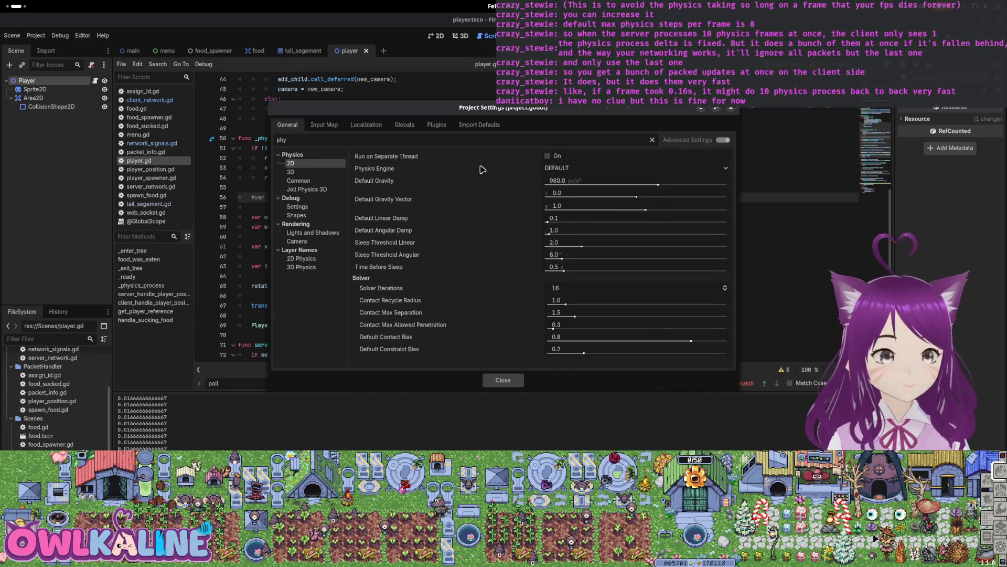
mouse_move(522, 171)
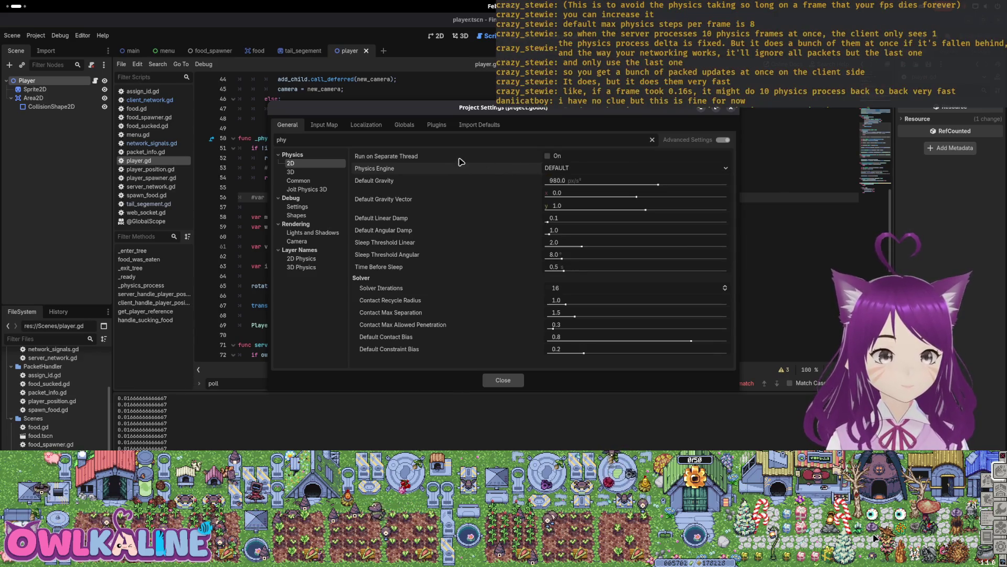
left_click(548, 156)
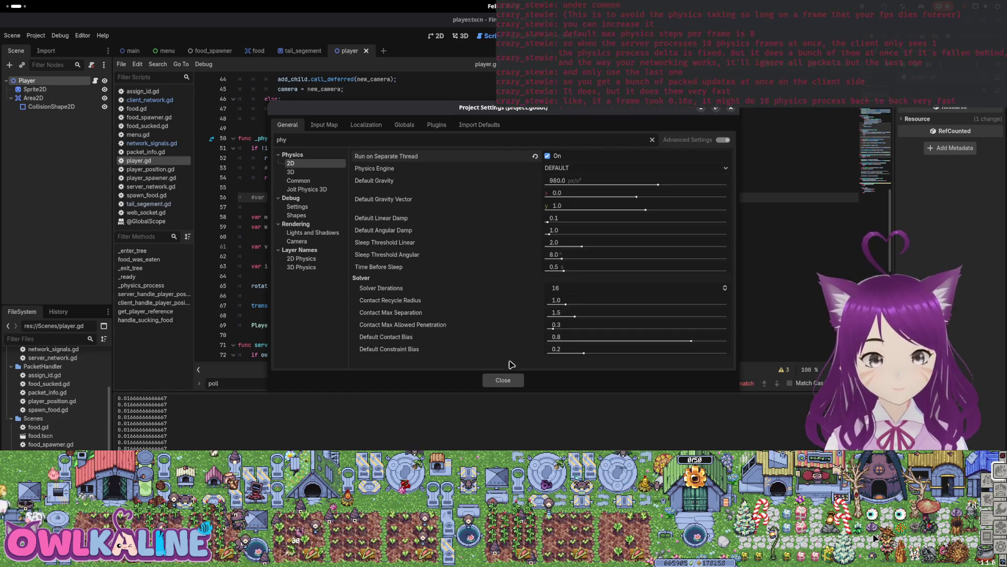
left_click(502, 381)
key("F5")
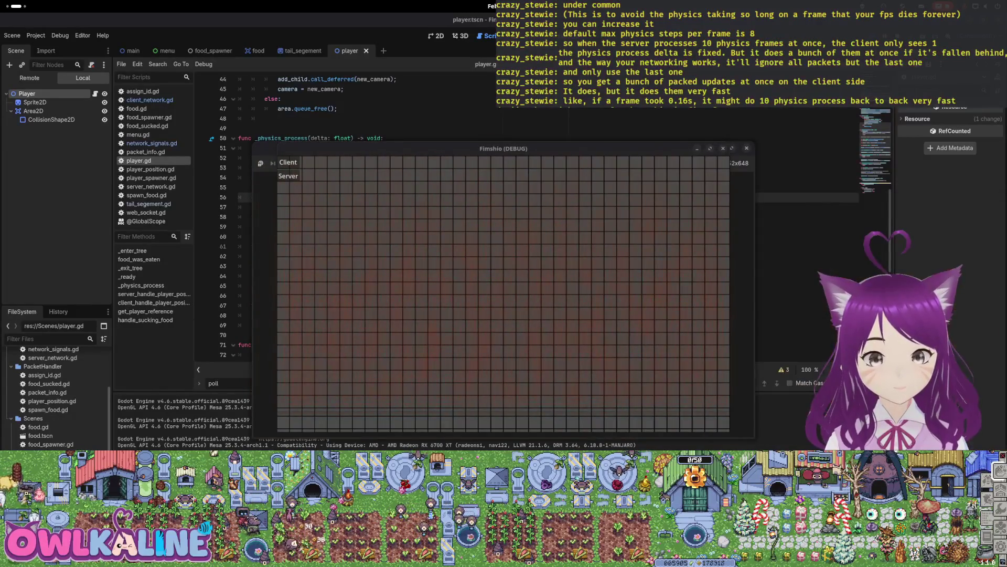
Step: Start one debug window as Client and the other as Server, then stop the game
mouse_move(477, 151)
left_mouse_down()
mouse_move(264, 145)
mouse_move(244, 164)
left_mouse_up()
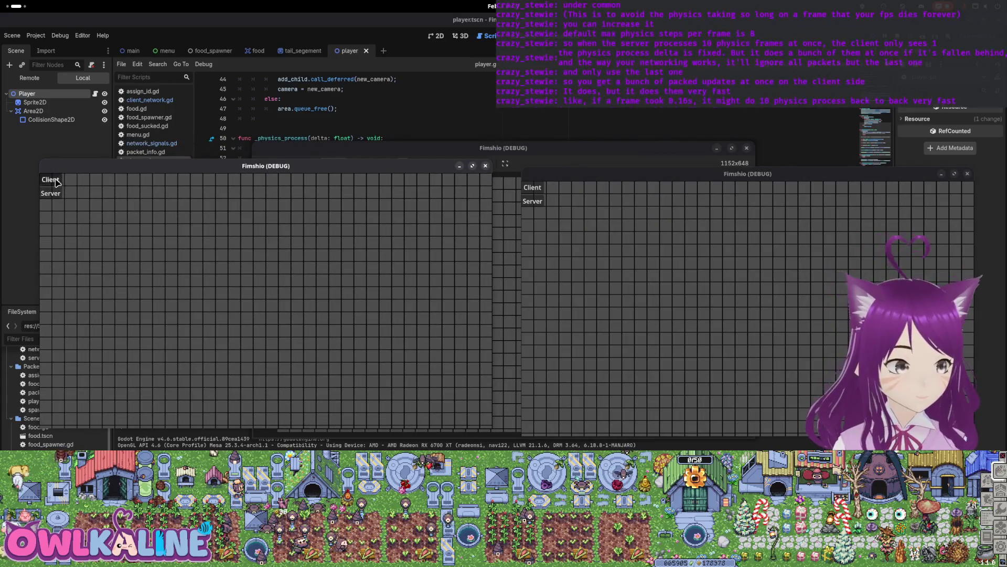
left_click(50, 179)
left_click(532, 188)
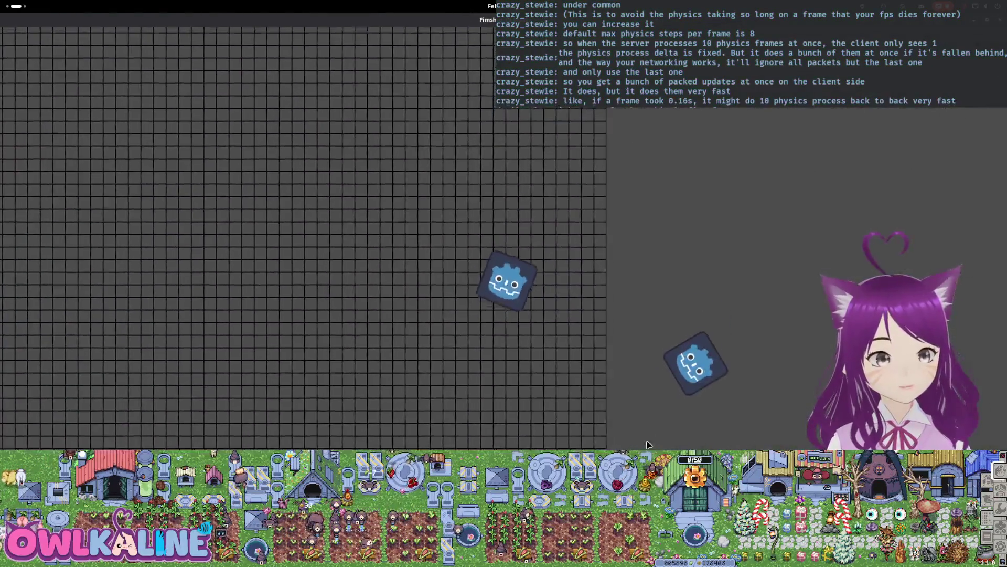
key("alt+F4")
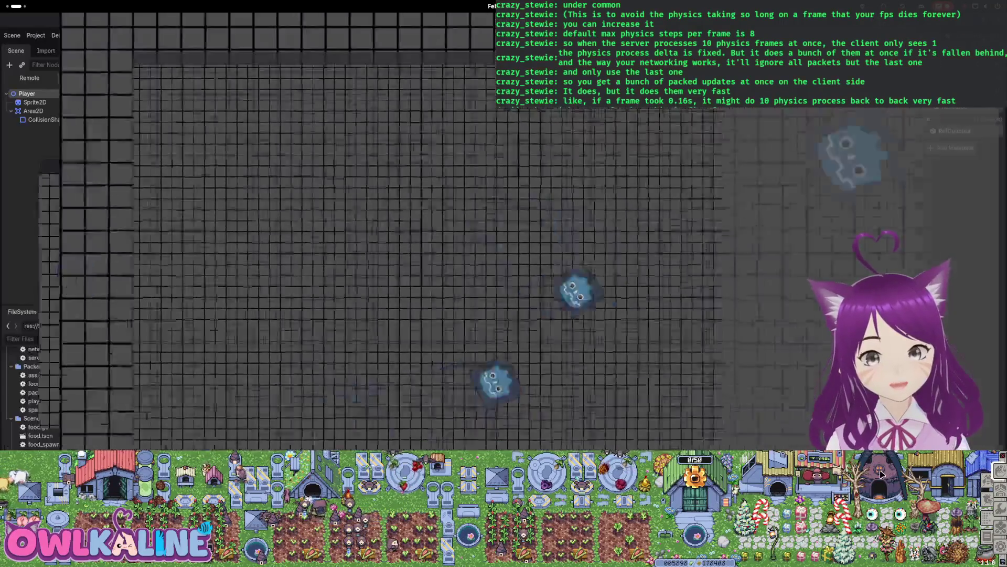
key("F8")
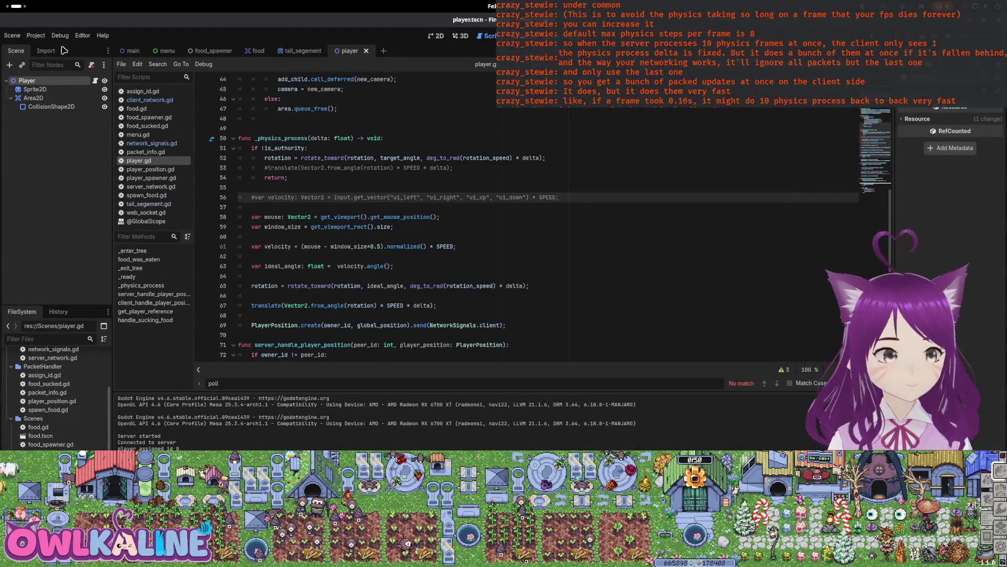
left_click(36, 36)
Step: Untick Run on Separate Thread for 2D physics and read the solver setting tooltips
left_click(50, 46)
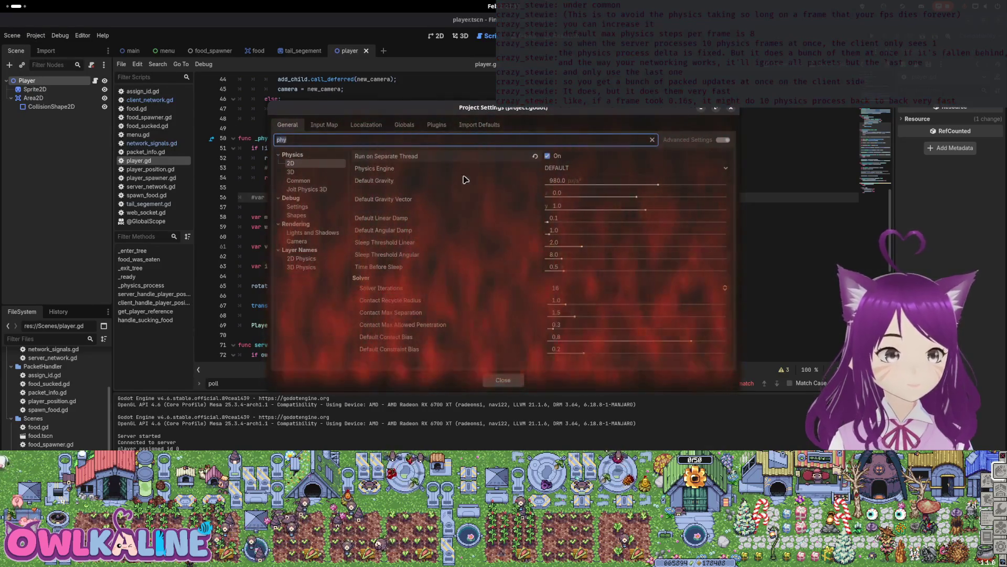
left_click(547, 156)
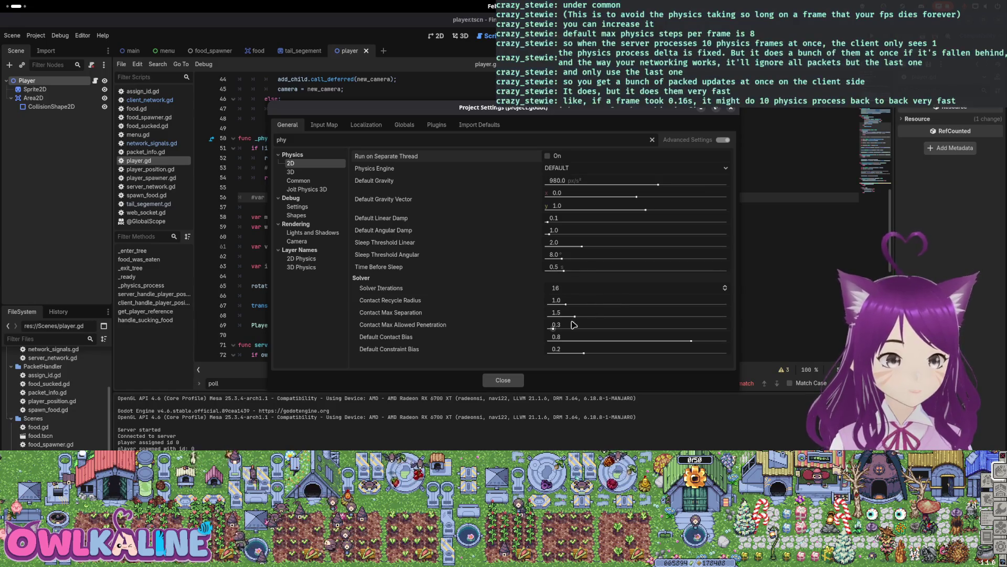
mouse_move(472, 302)
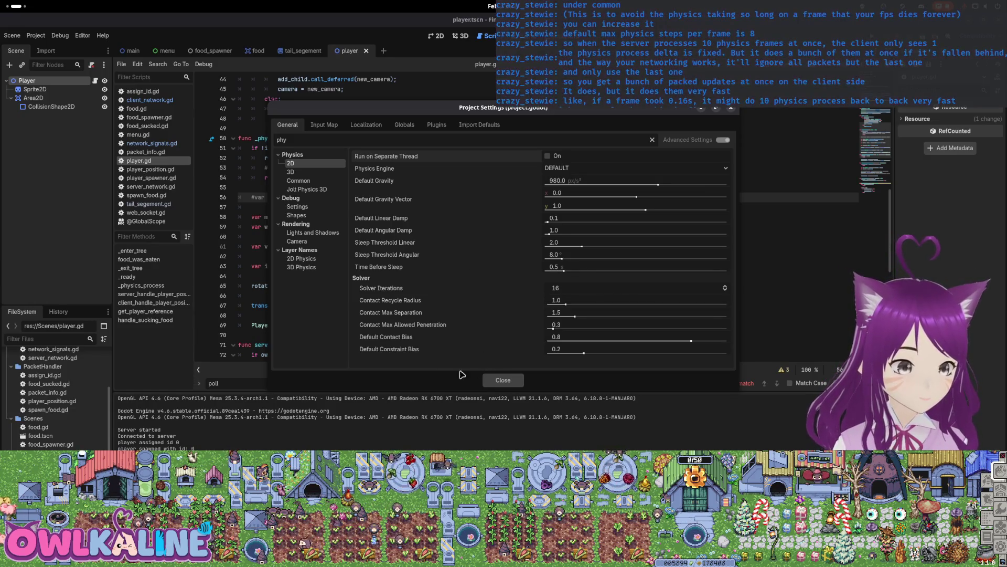
mouse_move(390, 288)
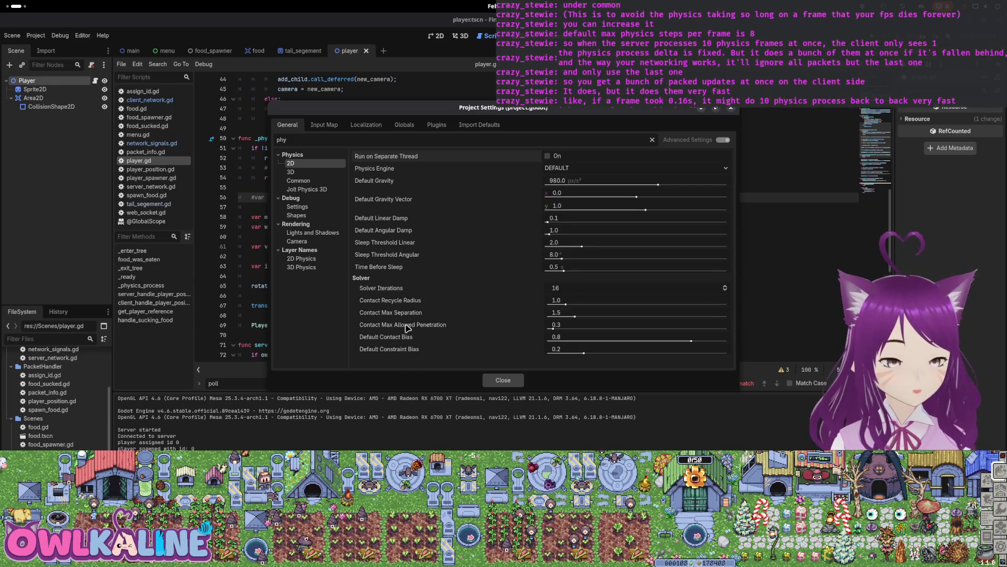
Step: Review Physics > Common (60 ticks per second, 8 max steps per frame) and close Project Settings
mouse_move(392, 344)
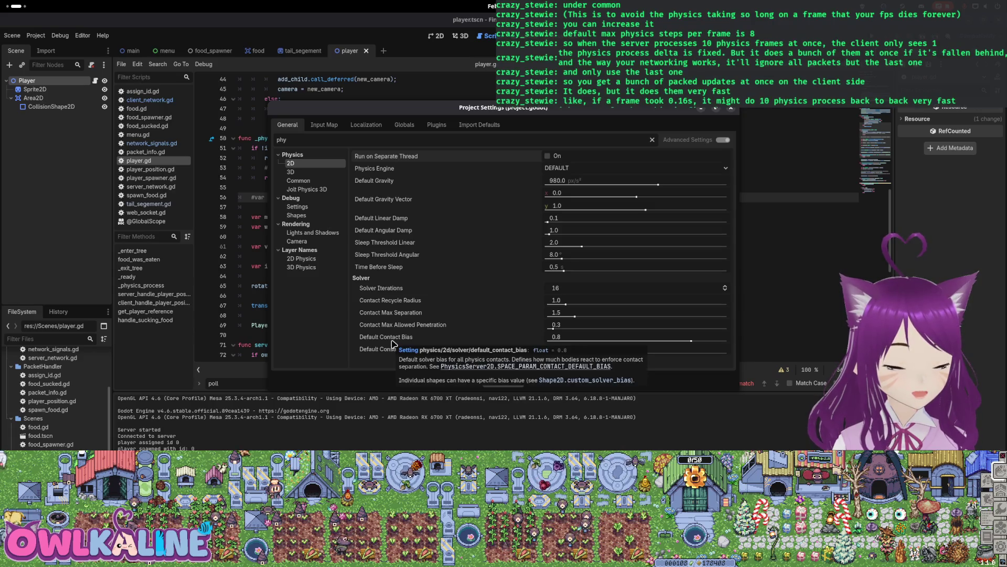
left_click(312, 180)
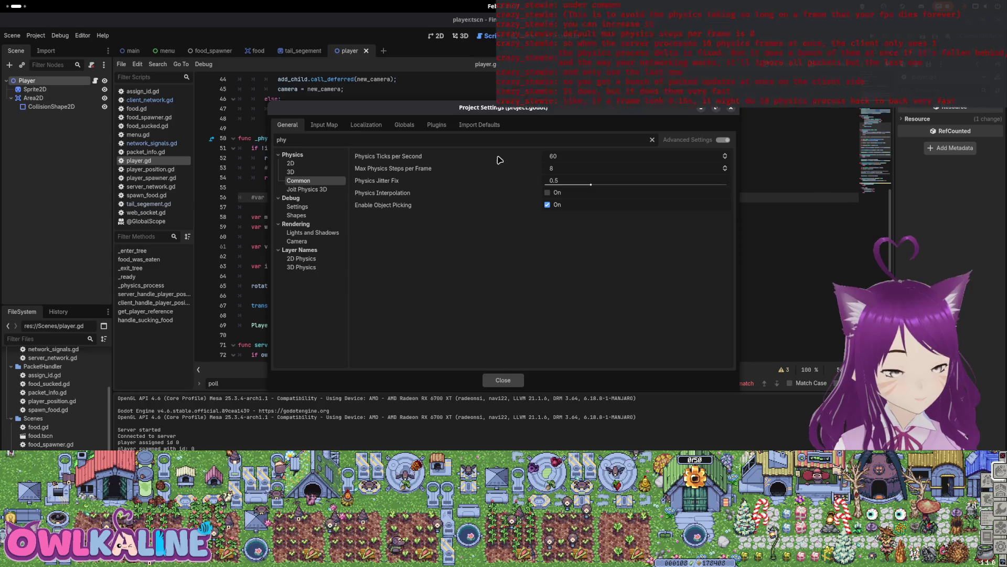
mouse_move(420, 172)
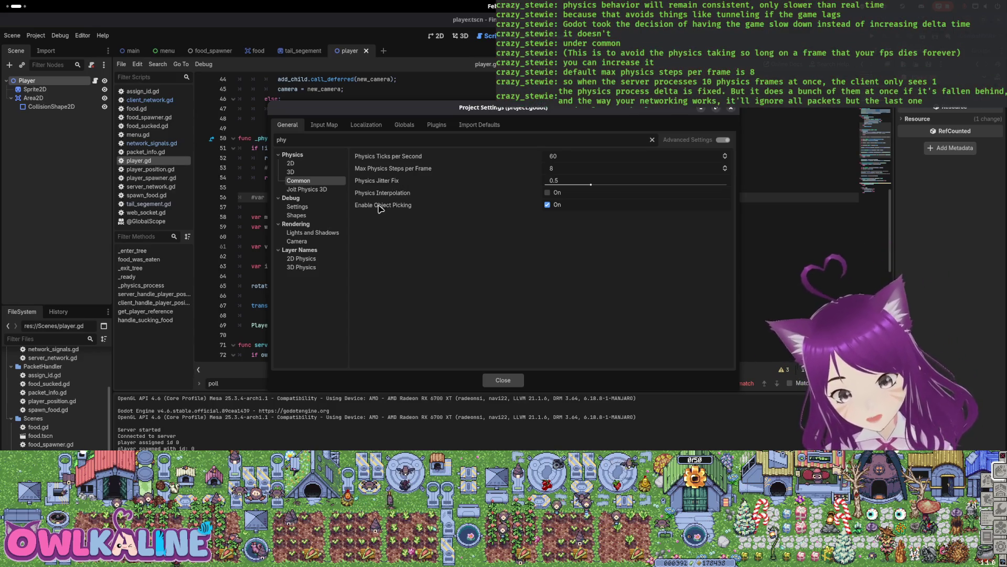
mouse_move(381, 195)
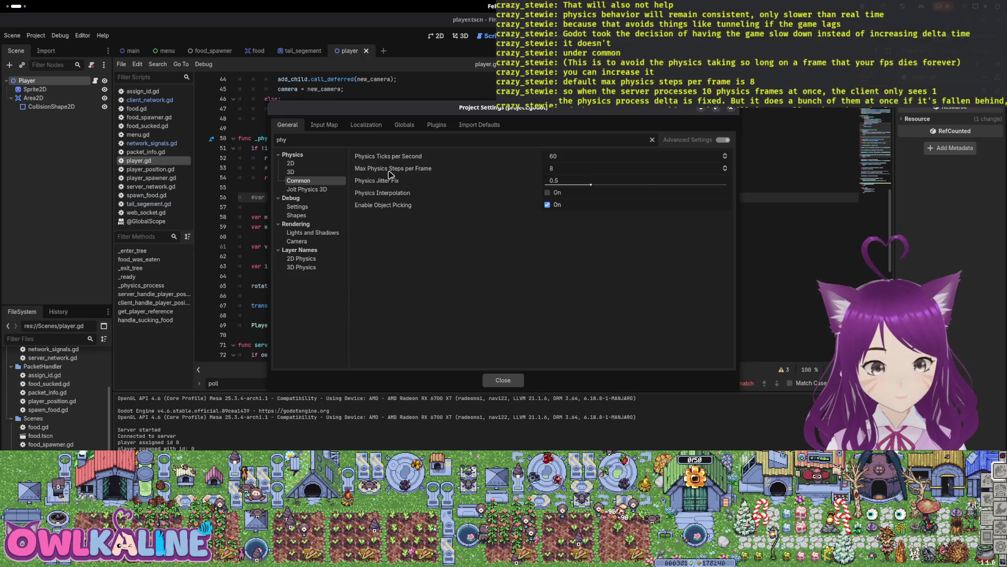
mouse_move(390, 175)
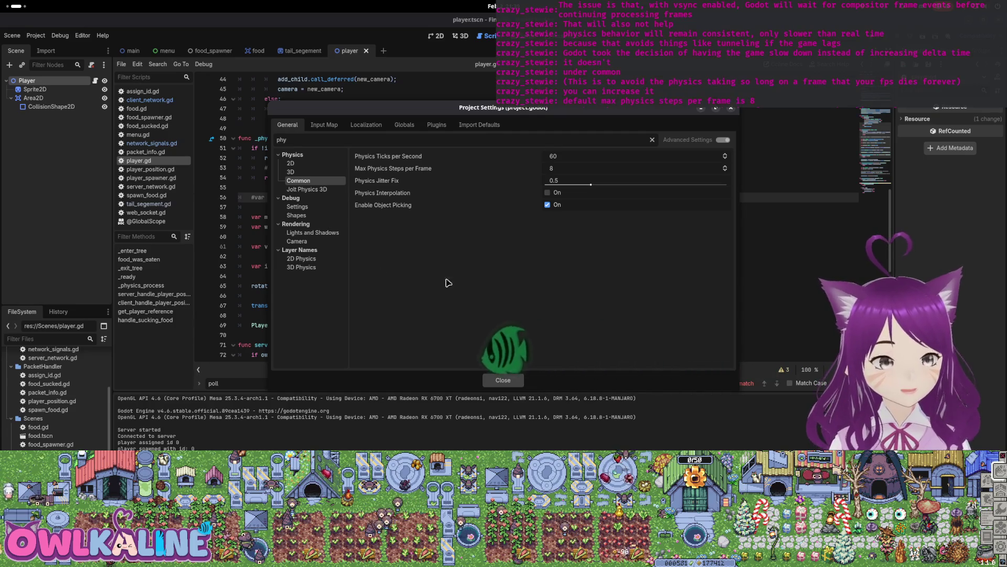
key("Escape")
key("Escape")
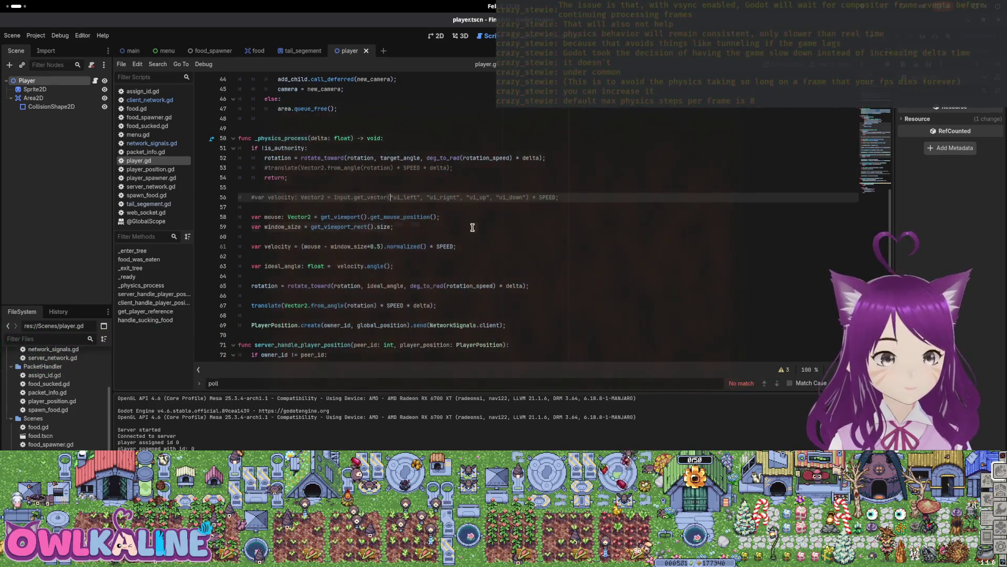
Step: Scroll player.gd to _physics_process and run the project in two debug windows
scroll(419, 257, "up", 13)
scroll(420, 257, "up", 2)
left_click(354, 167)
key("Up")
scroll(354, 187, "down", 14)
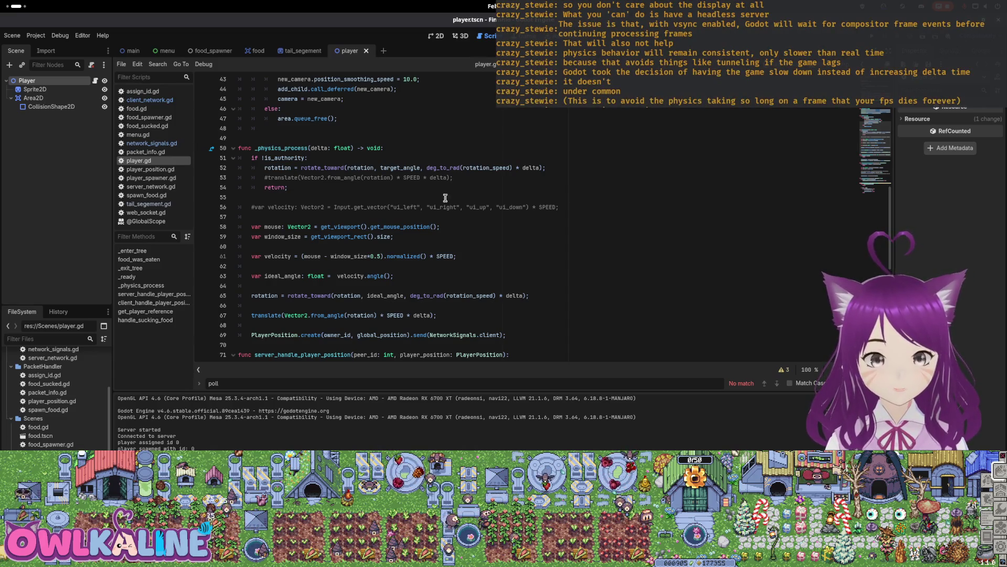
key("F5")
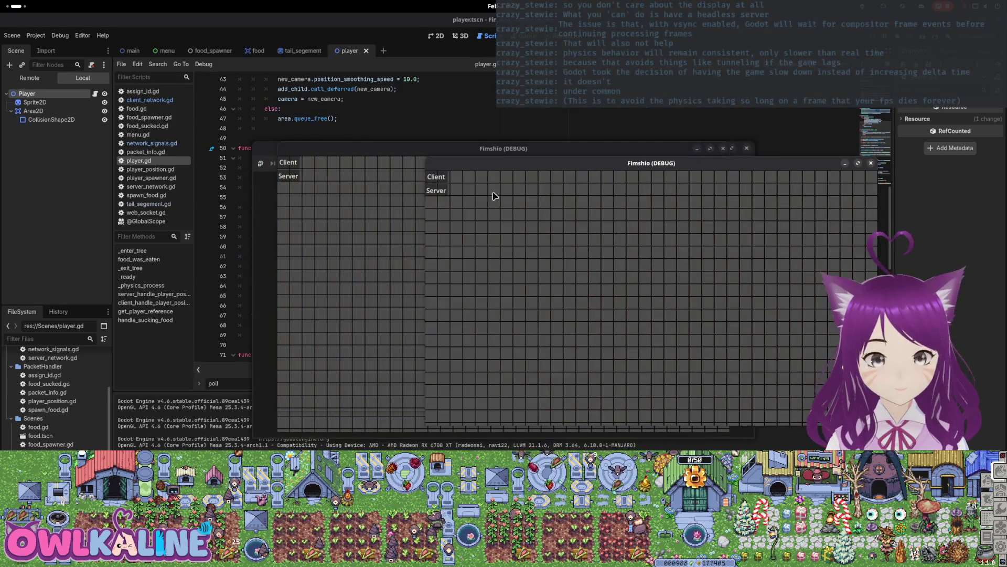
Step: Start one debug window as server and rearrange the two game windows to watch both
left_click(318, 176)
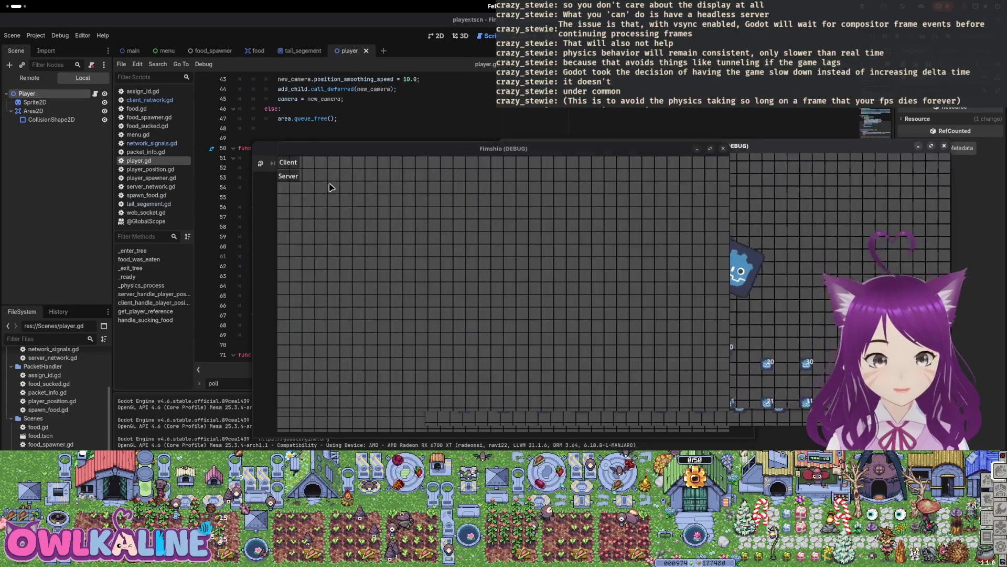
left_click_drag(412, 152, 412, 6)
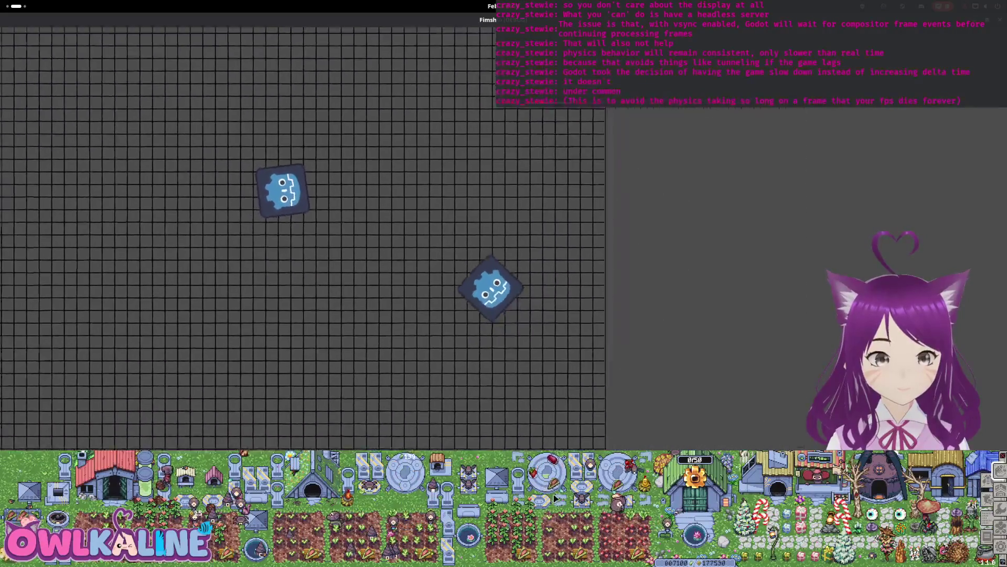
mouse_move(427, 19)
left_mouse_down()
mouse_move(428, 118)
mouse_move(383, 178)
left_mouse_up()
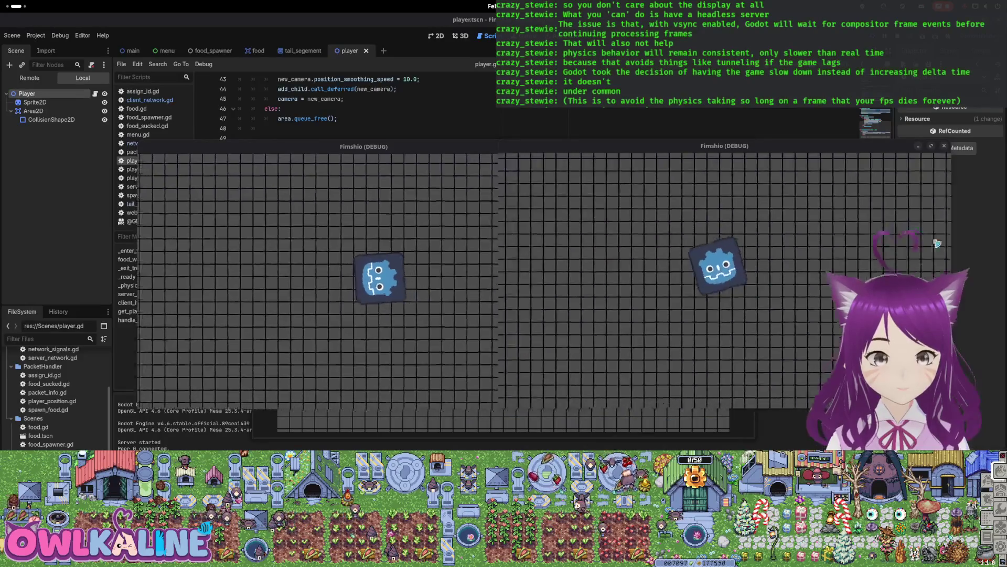
key("super+Up")
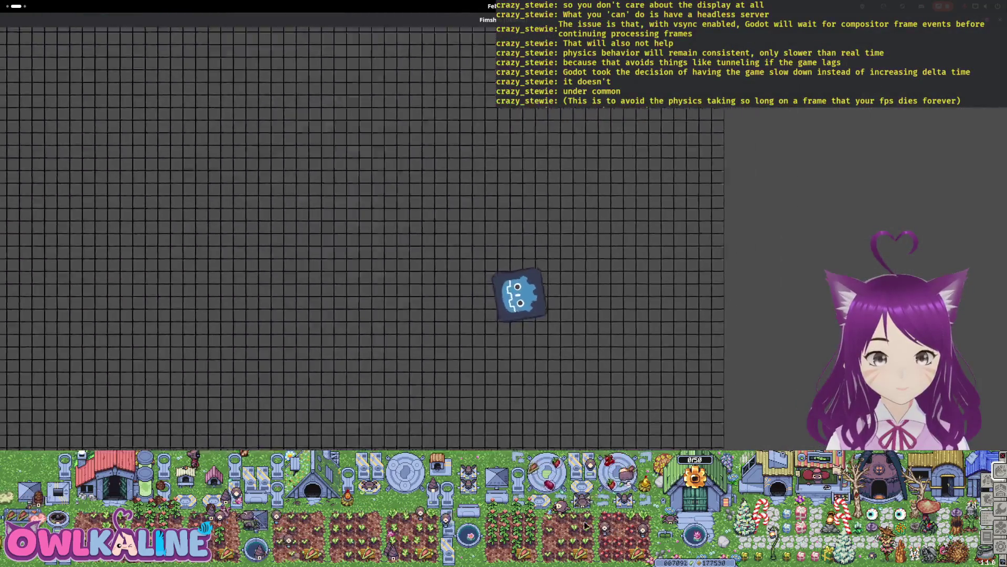
key("super+Down")
Step: Restart the game, watch it maximized, restore the window and stop the game
key("F5")
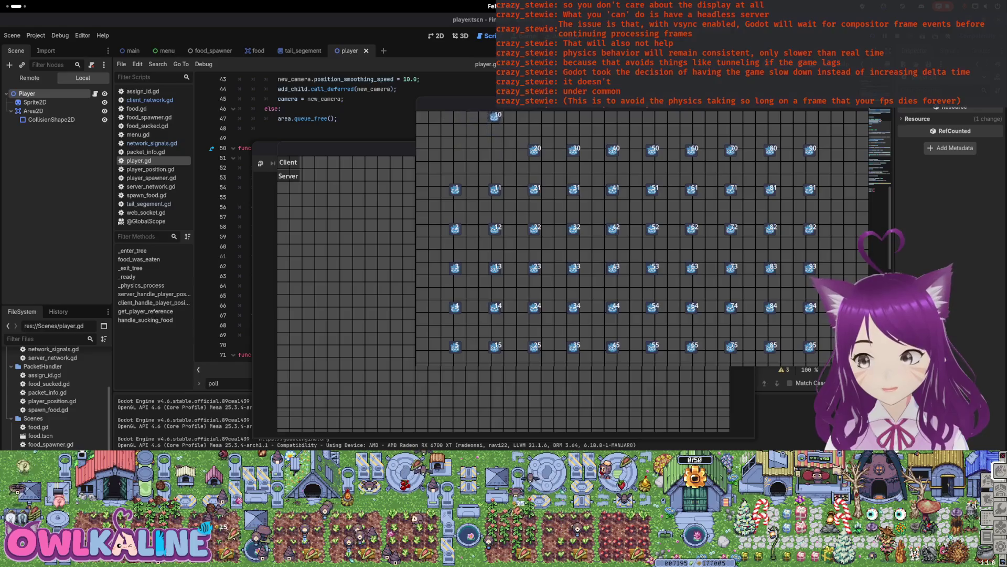
double_click(371, 145)
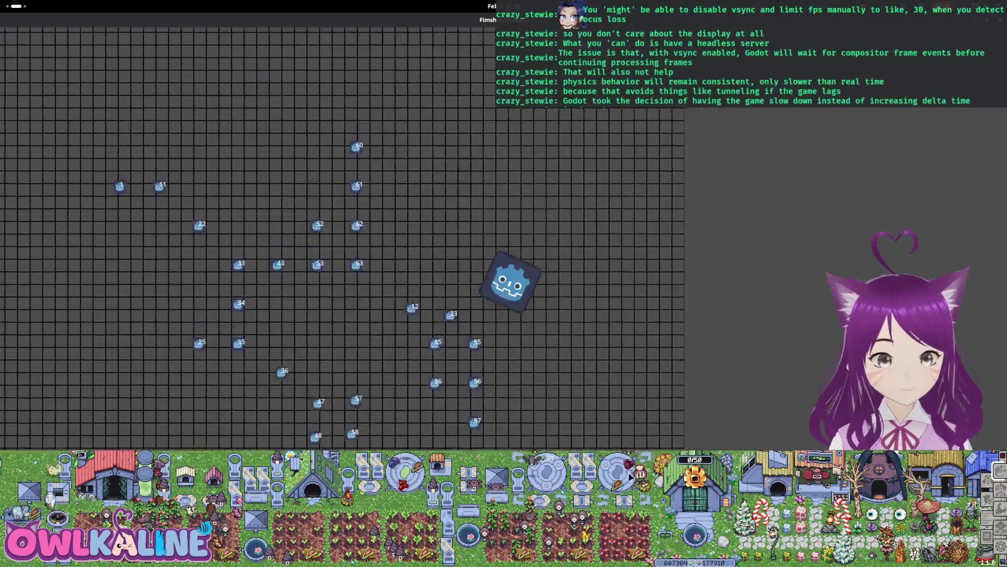
left_click_drag(650, 20, 430, 175)
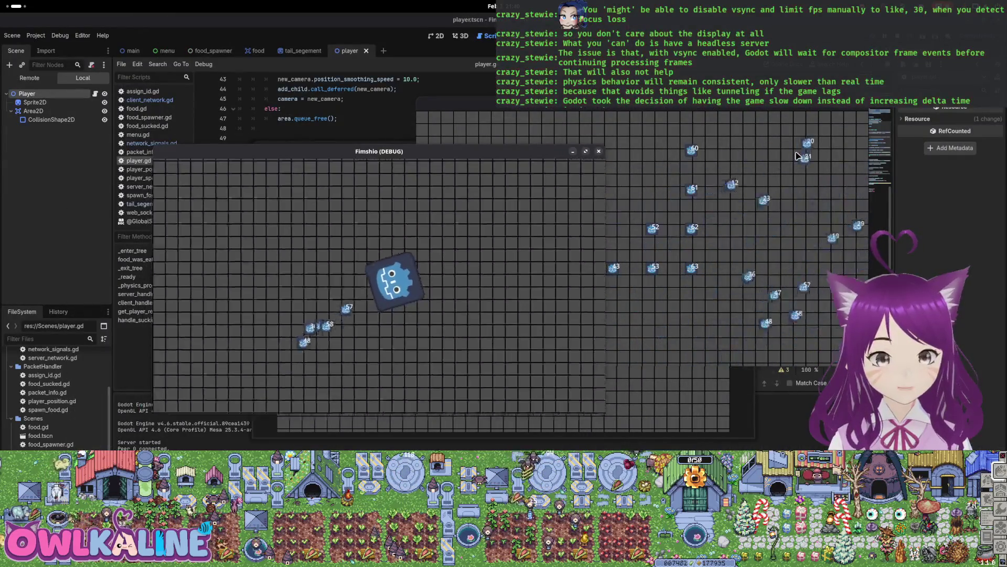
key("F8")
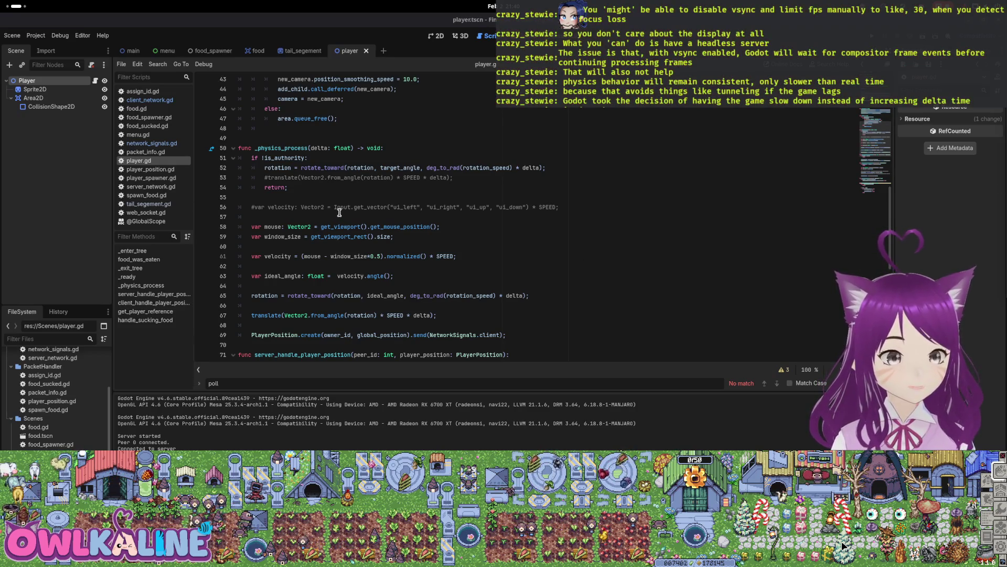
left_click(60, 35)
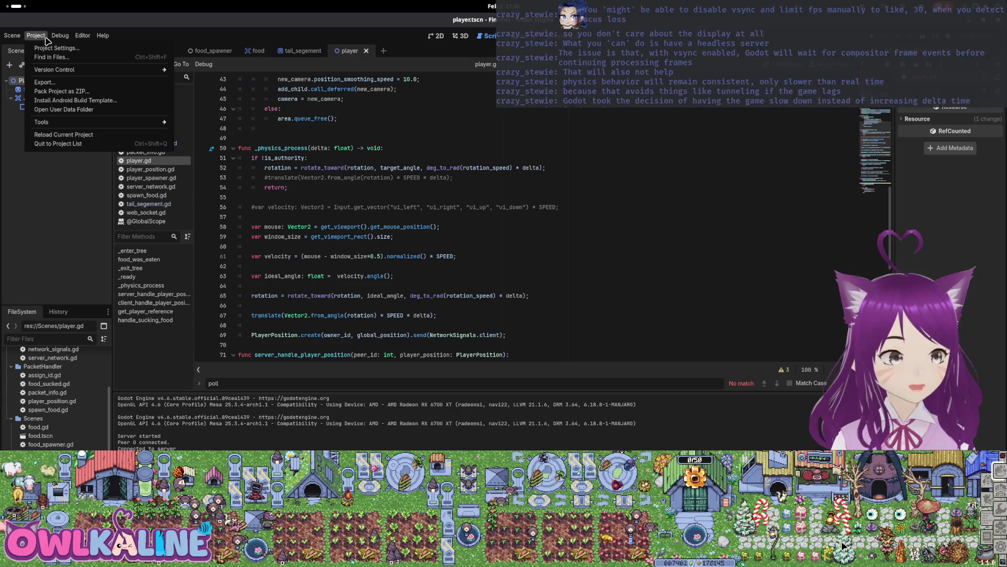
left_click(53, 48)
type("phy")
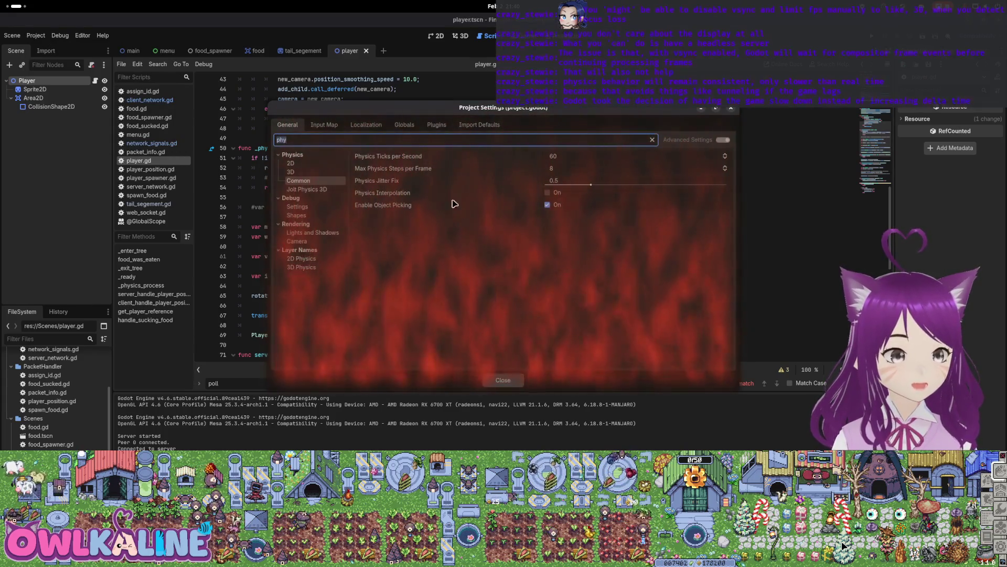
left_click(652, 139)
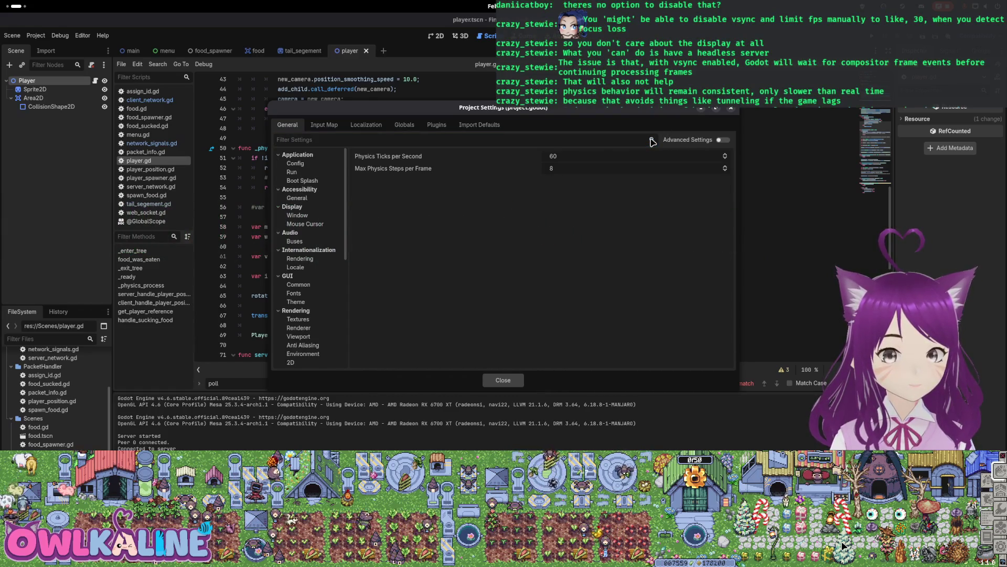
left_click(730, 108)
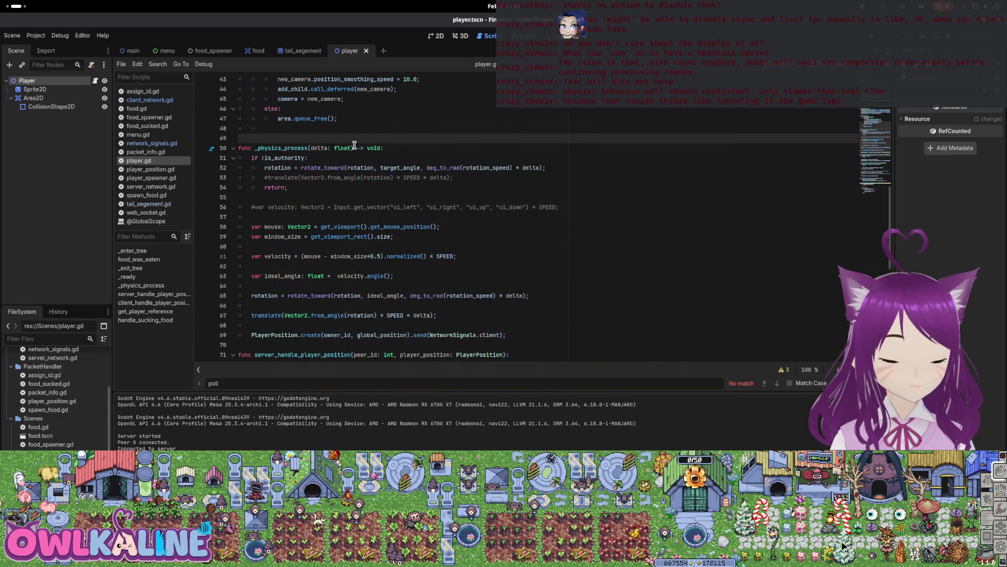
left_click(131, 50)
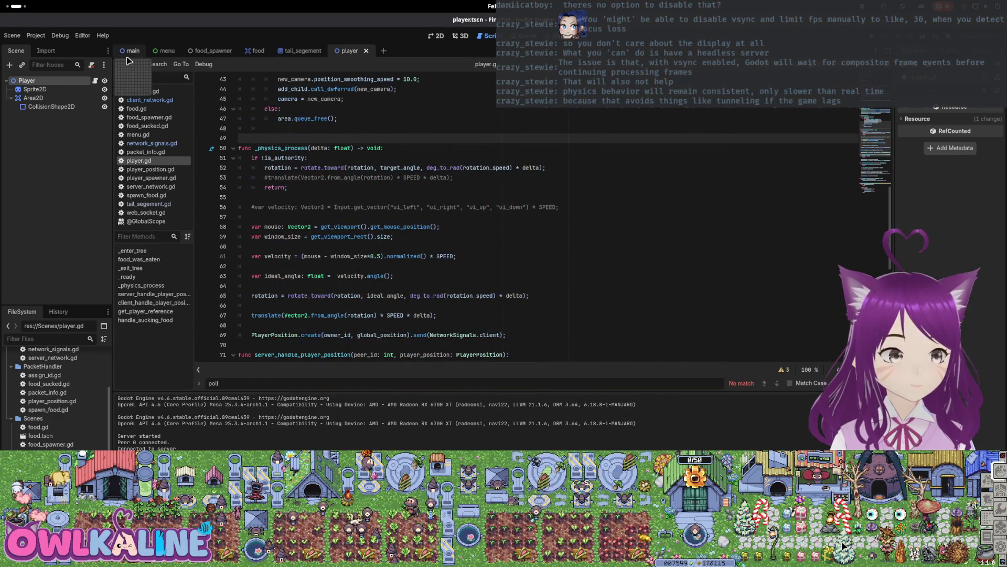
Step: Attach a new default-template script res://main.gd to the main scene's root Node2D
left_click(62, 82)
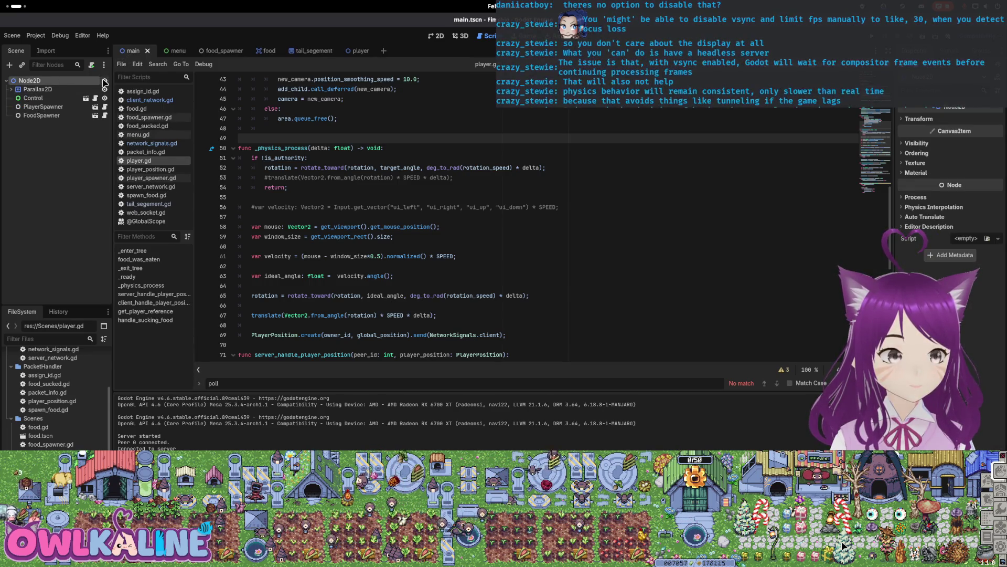
right_click(66, 82)
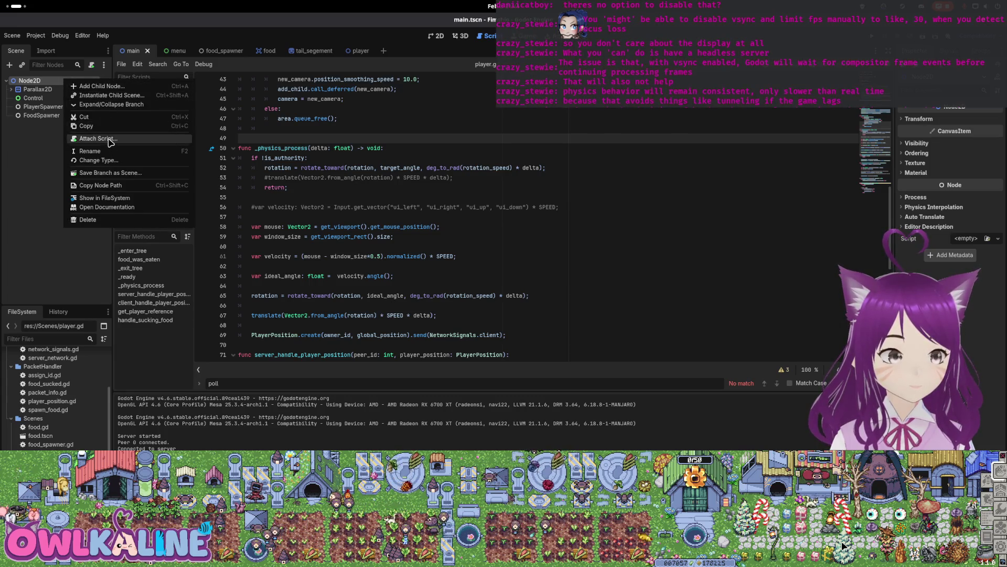
left_click(147, 143)
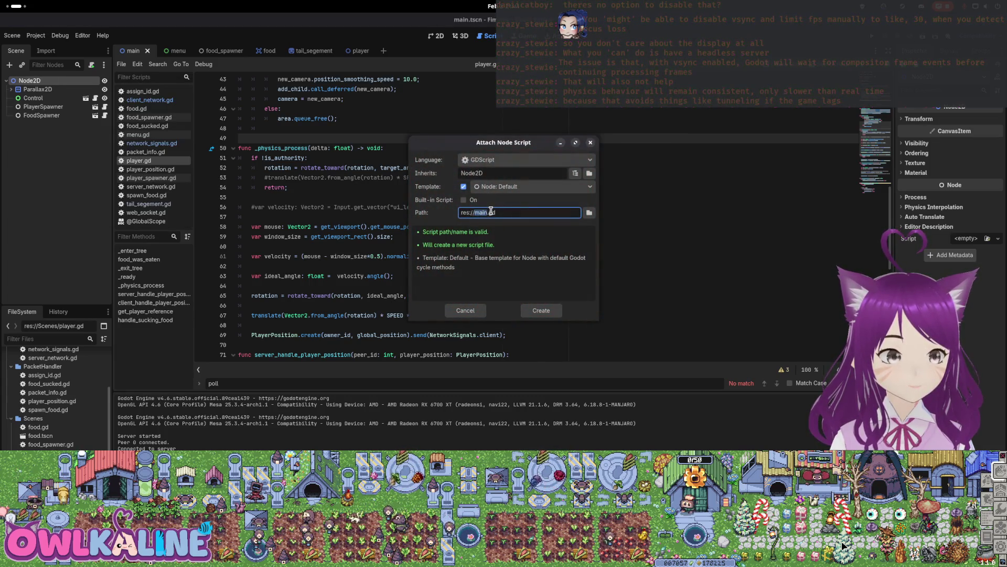
left_click(535, 310)
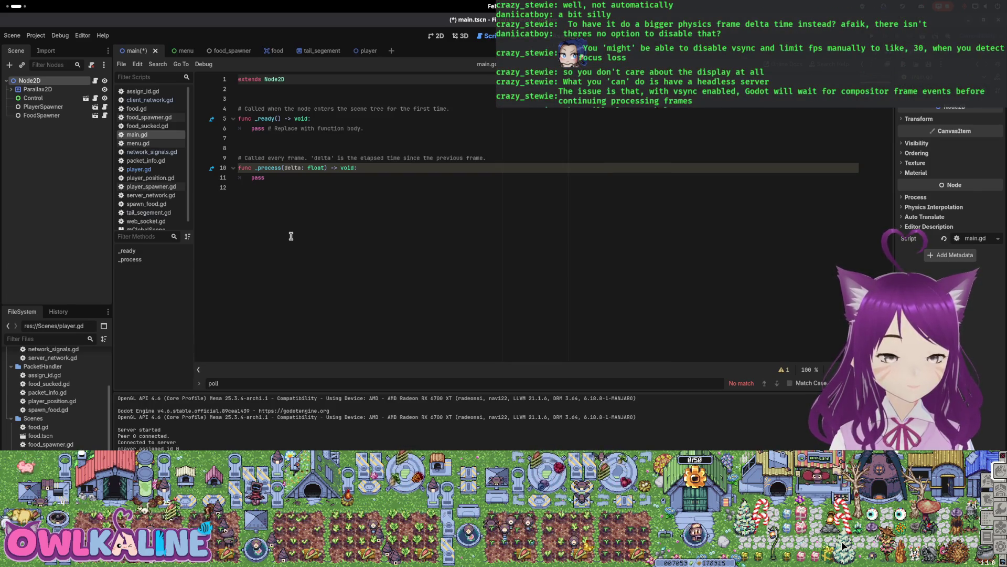
Step: Add a force_update_transform() call on a new line in _process using autocomplete
left_click(382, 167)
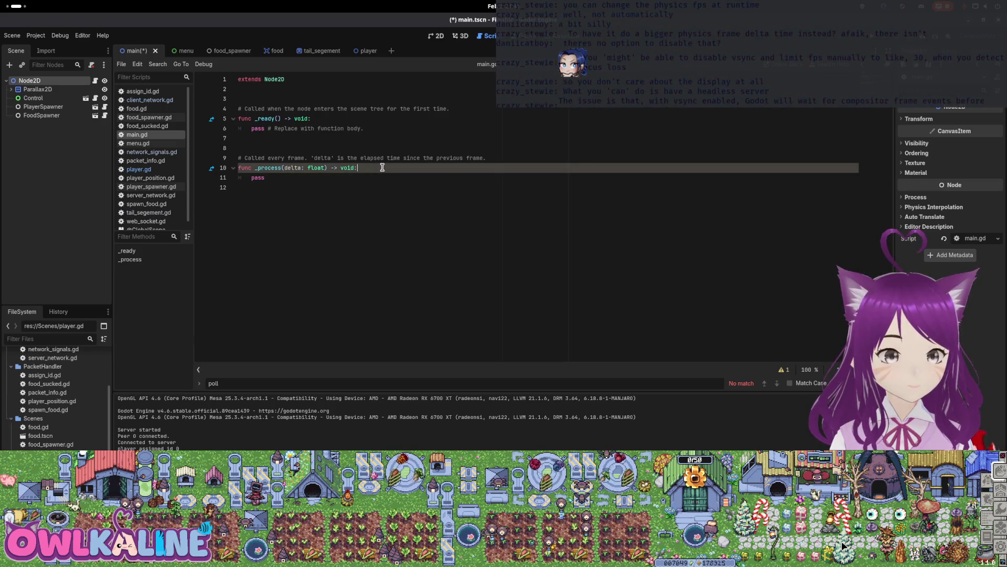
key("Return")
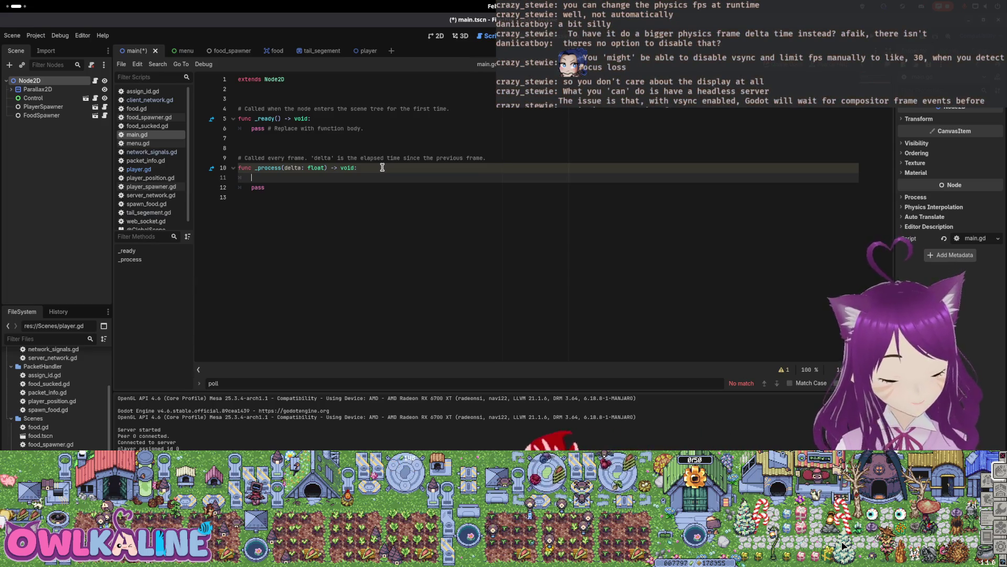
type("lost_")
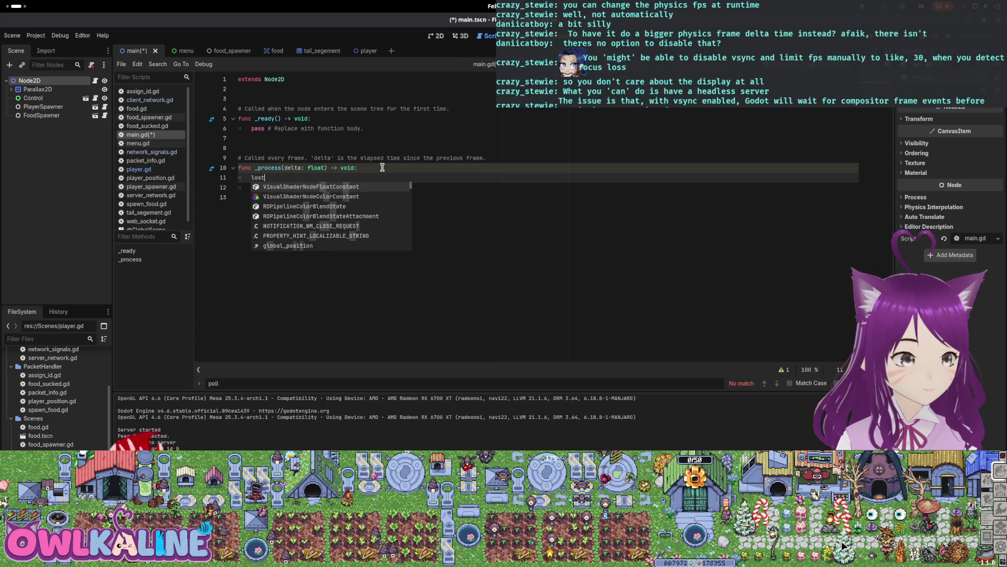
key("BackSpace")
key("BackSpace")
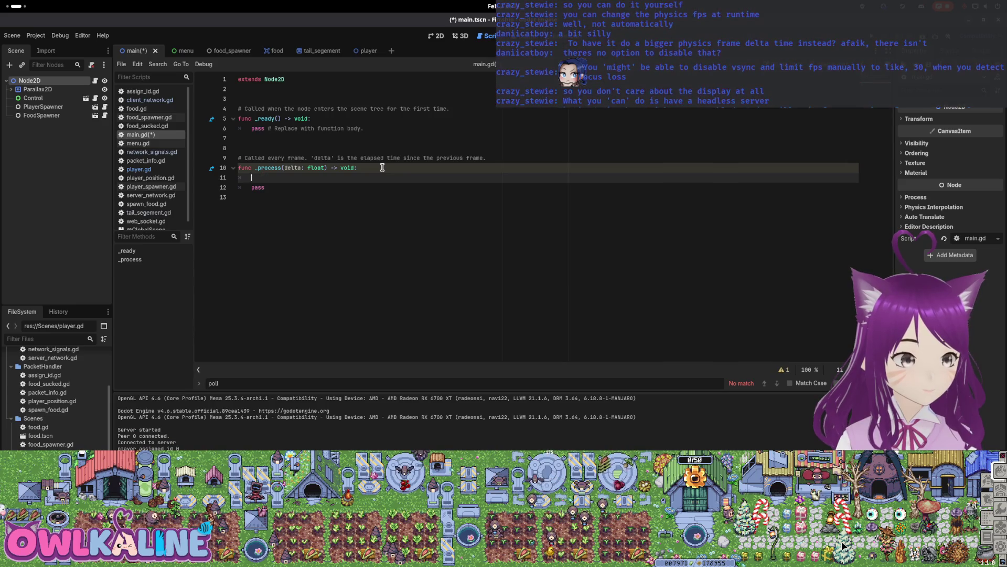
type("cu")
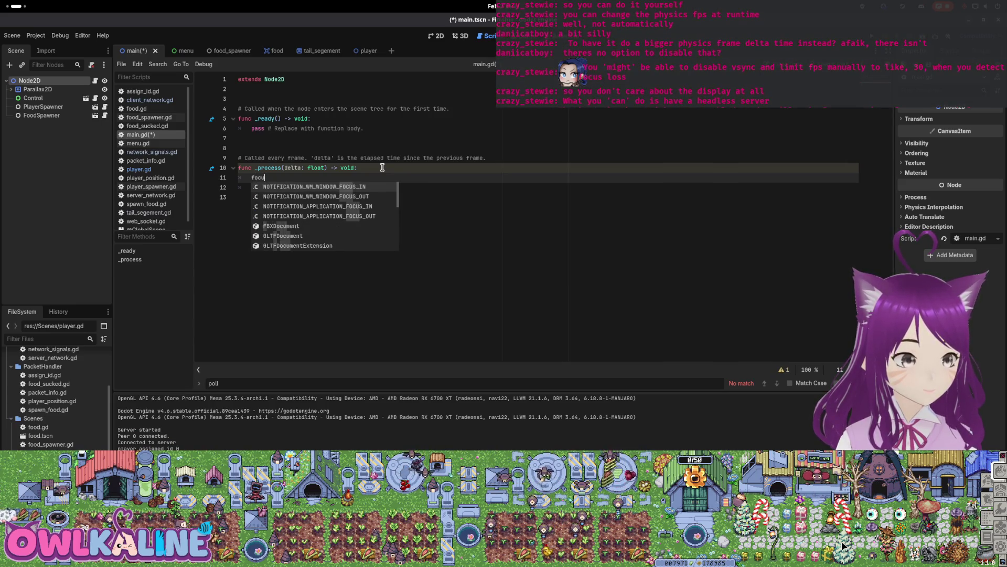
key("BackSpace")
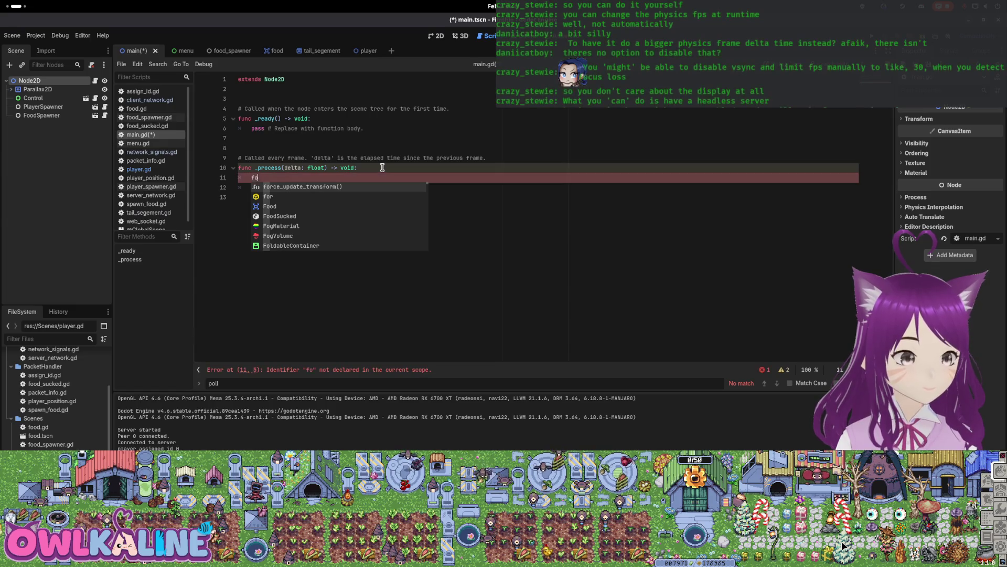
key("Return")
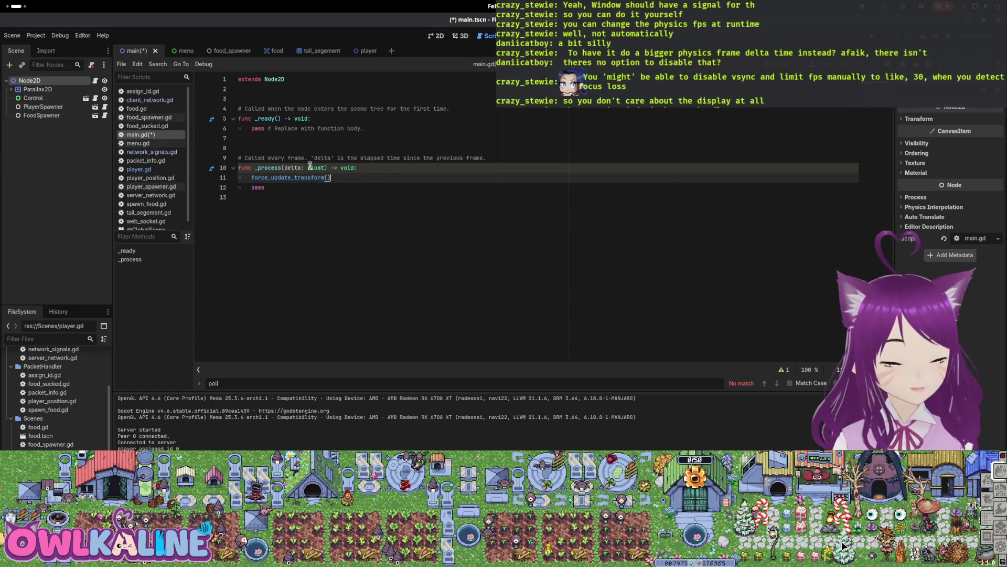
mouse_move(288, 179)
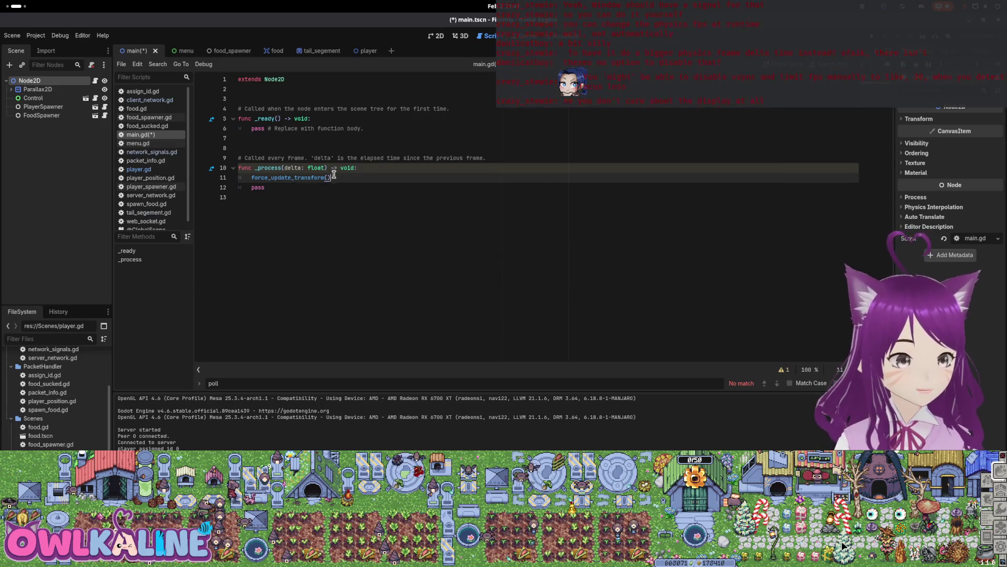
Step: Delete the force_update_transform() call from line 11 and save main.gd
left_click_drag(330, 177, 248, 180)
key("BackSpace")
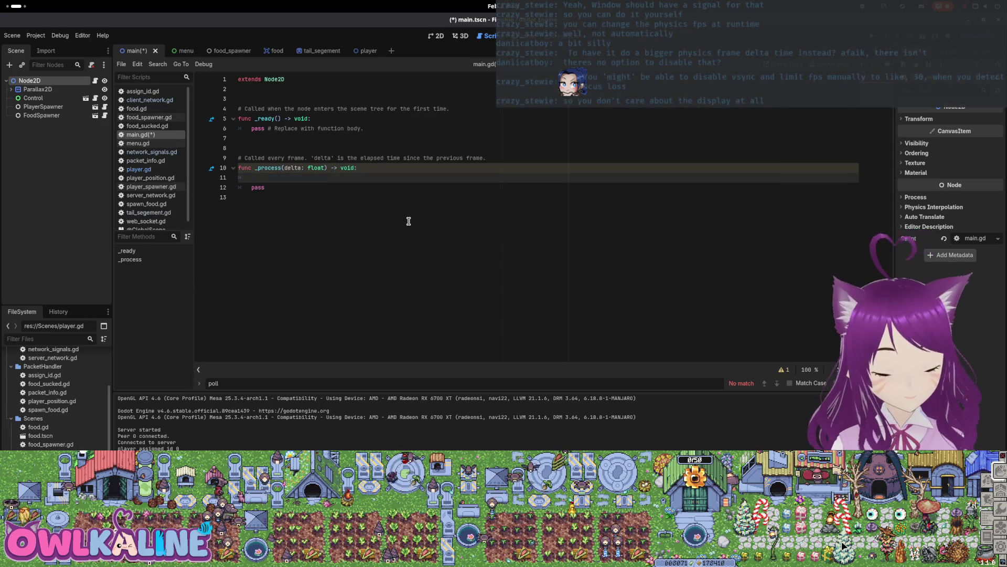
type("s")
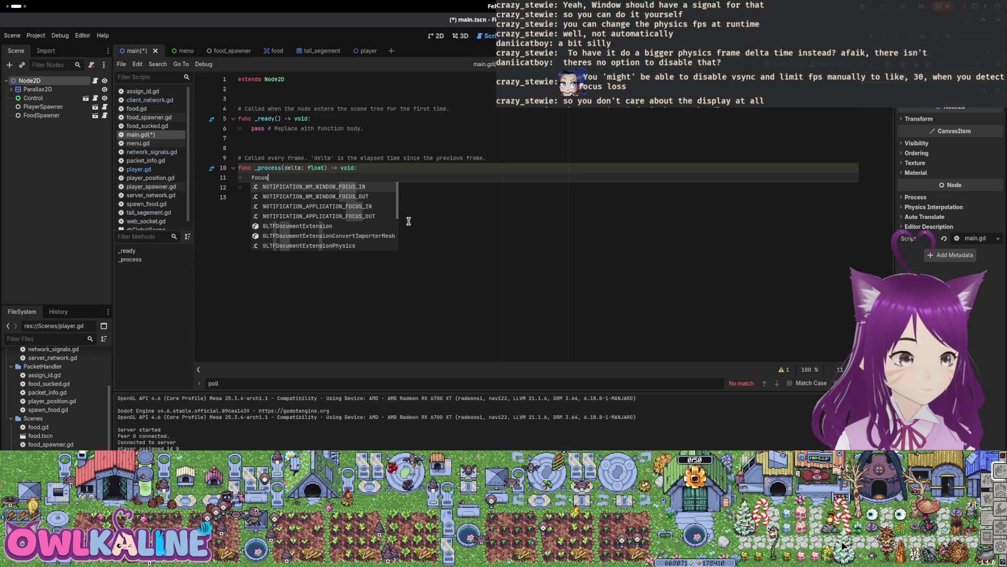
key("BackSpace")
key("BackSpace")
key("BackSpace")
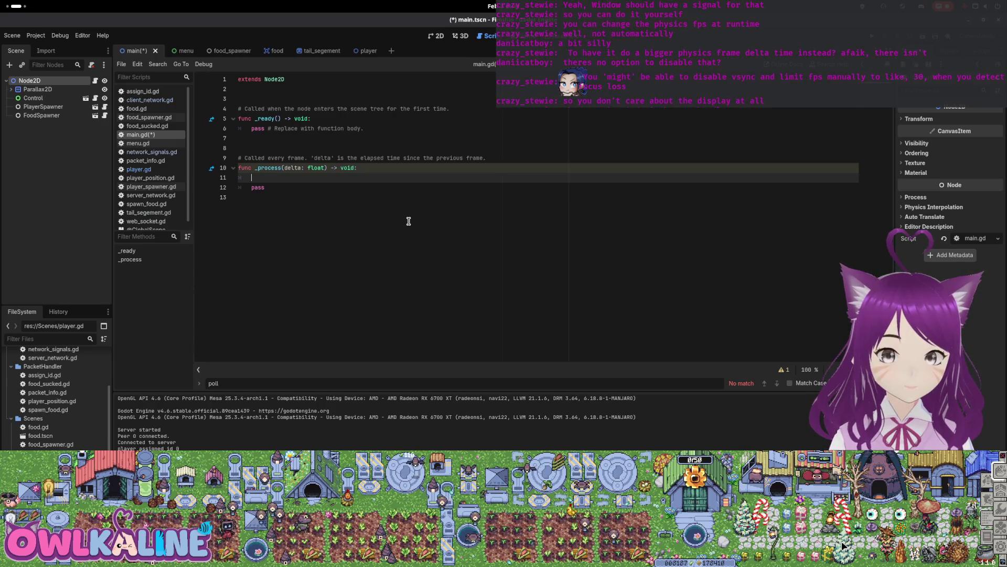
key("ctrl+s")
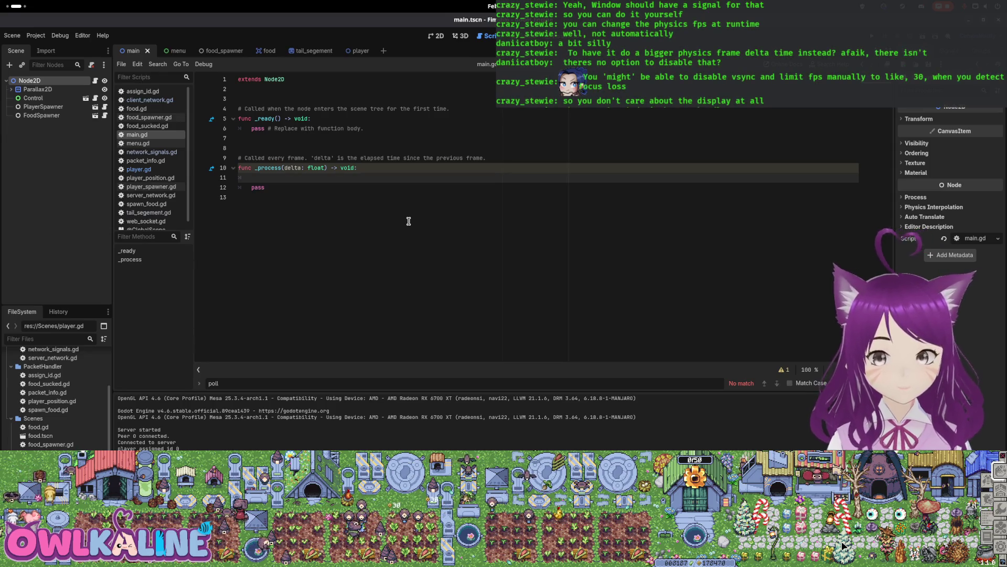
left_click(455, 177)
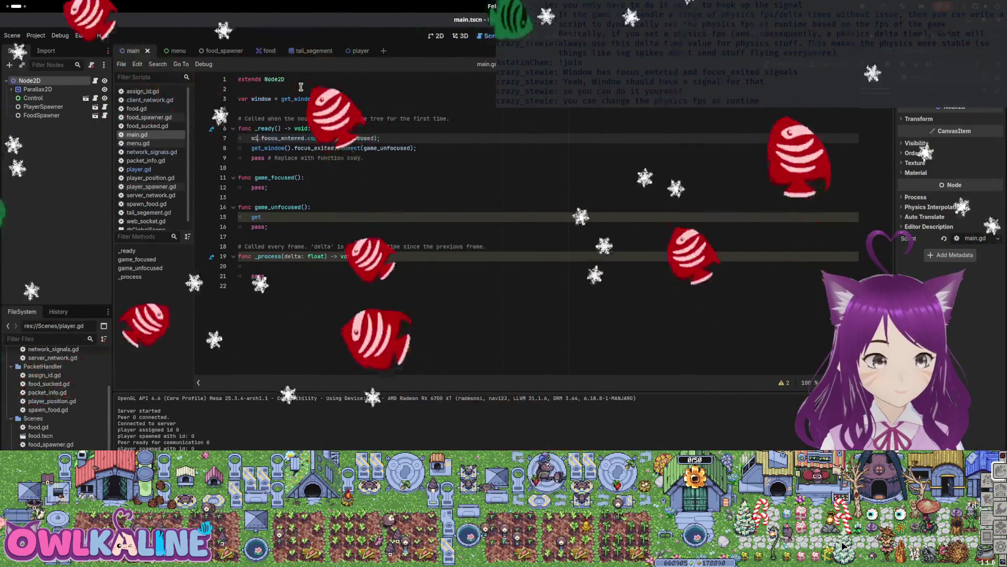
Step: Turn the get_window() call on line 8 into a reference to the window variable
key("Down")
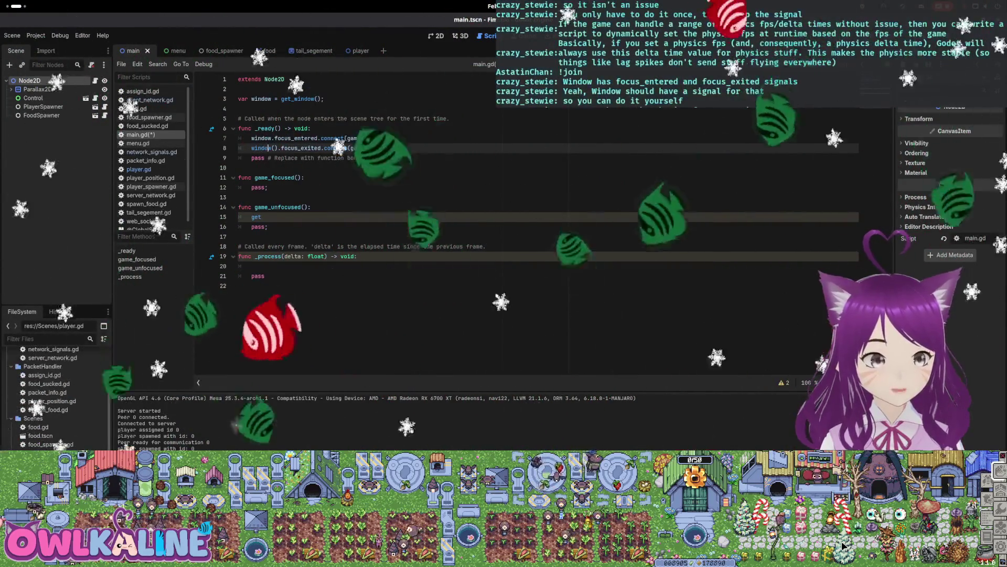
key("ctrl+Right")
key("Delete")
key("Delete")
key("Up")
key("ctrl+space")
key("Escape")
key("Up")
key("Up")
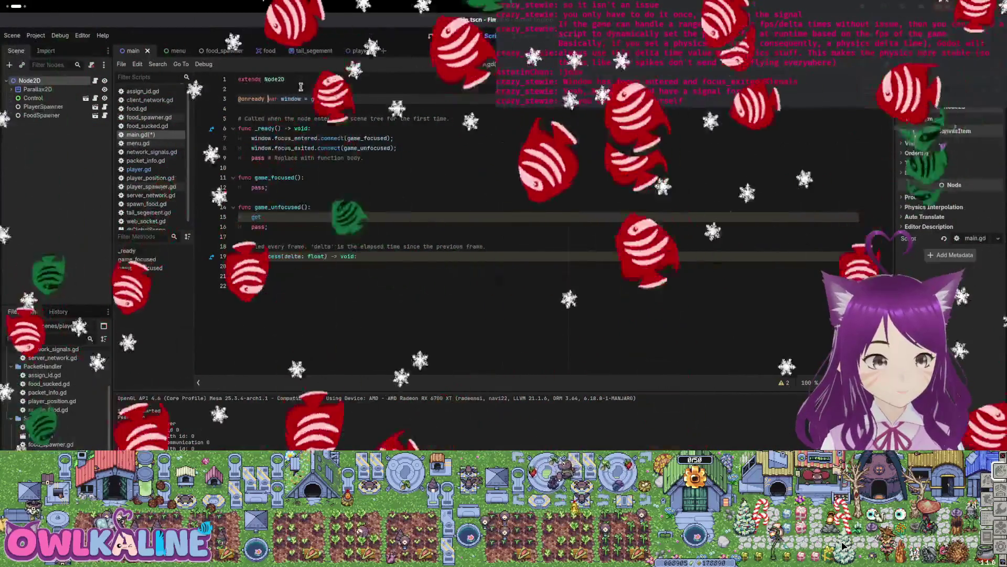
key("Down")
key("Down")
key("Down")
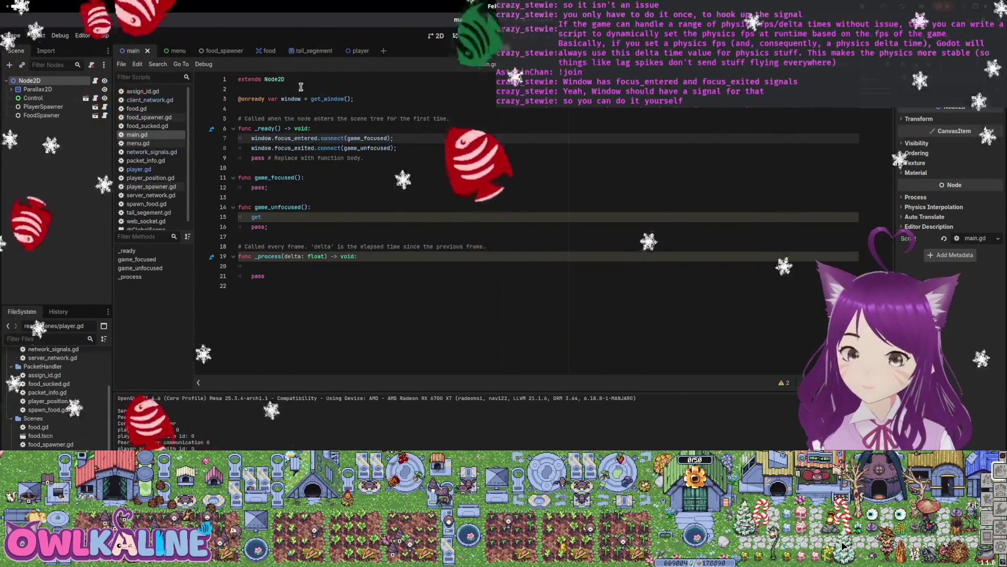
Step: Try listing window members on a new line inside game_focused
key("Down")
key("Down")
key("Down")
key("End")
key("Return")
type("win")
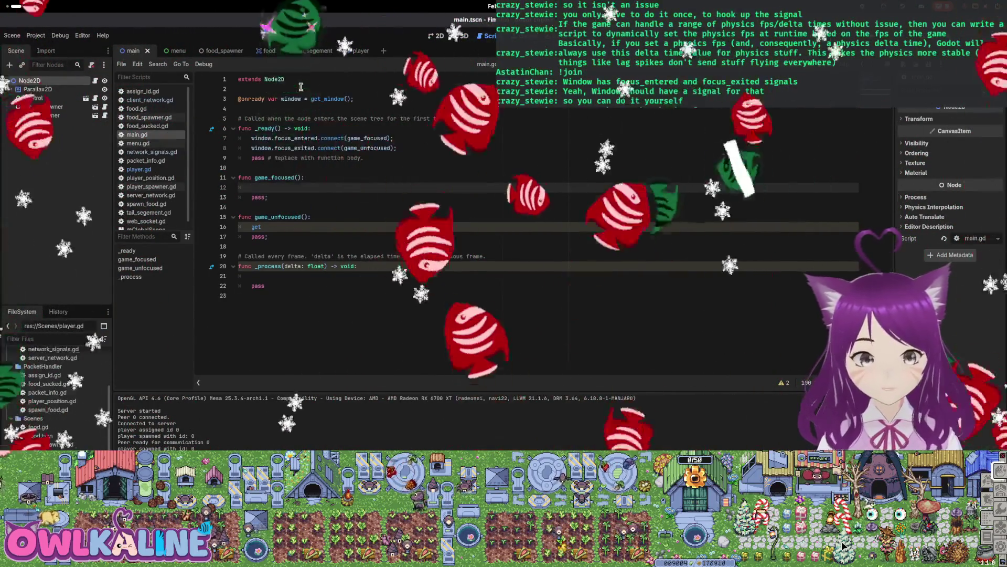
type("dow.")
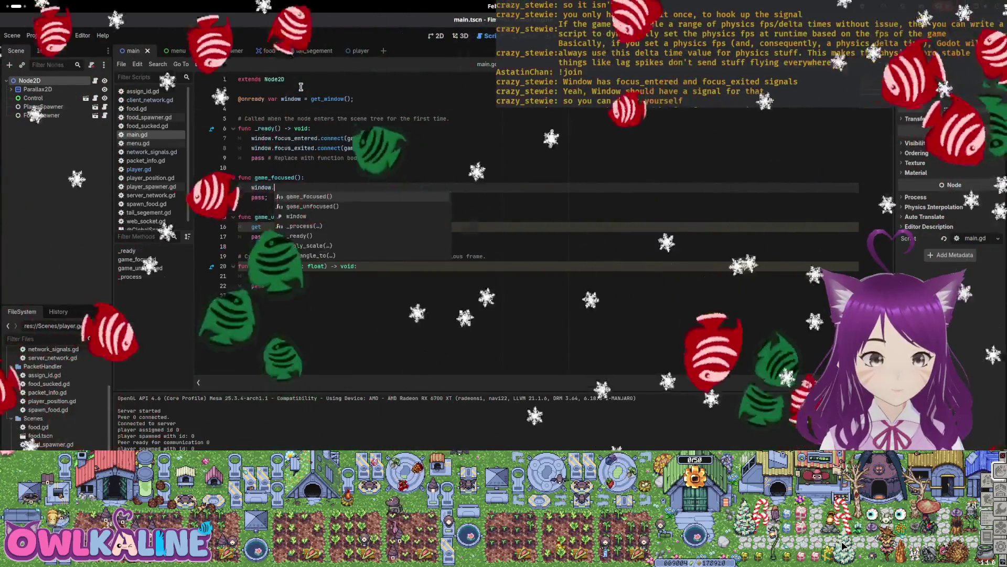
type("f")
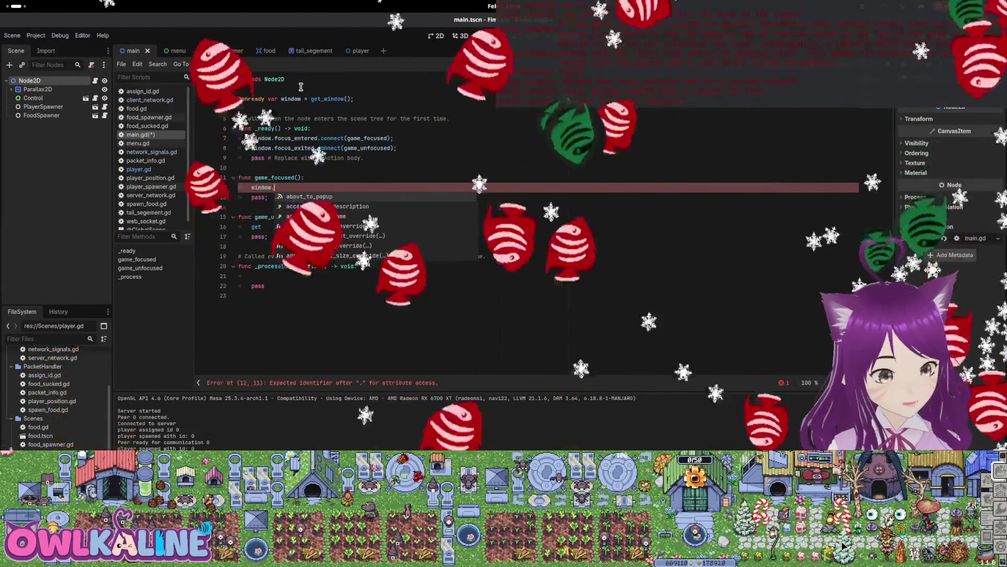
key("BackSpace")
type("vsy")
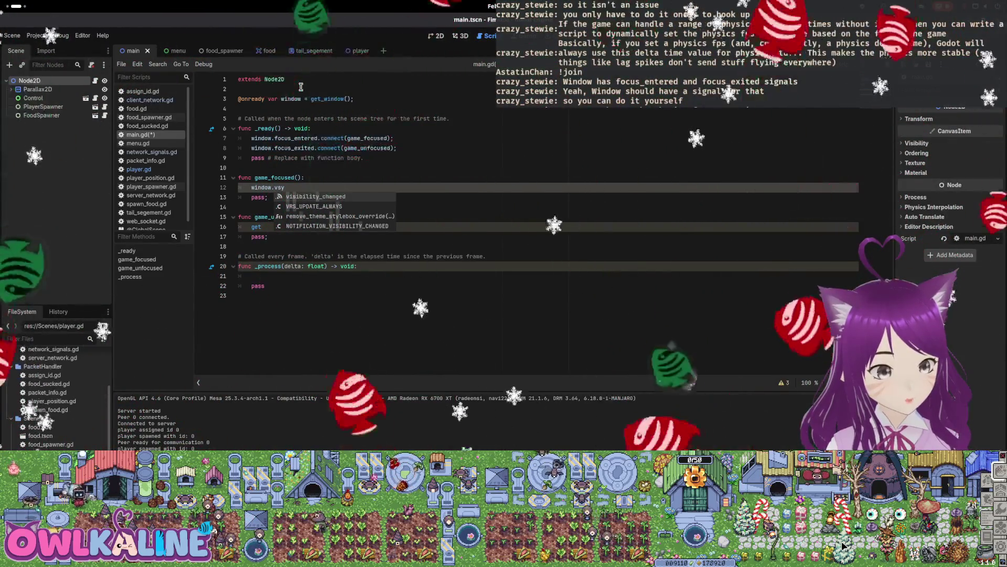
key("BackSpace")
key("BackSpace")
key("BackSpace")
type("s")
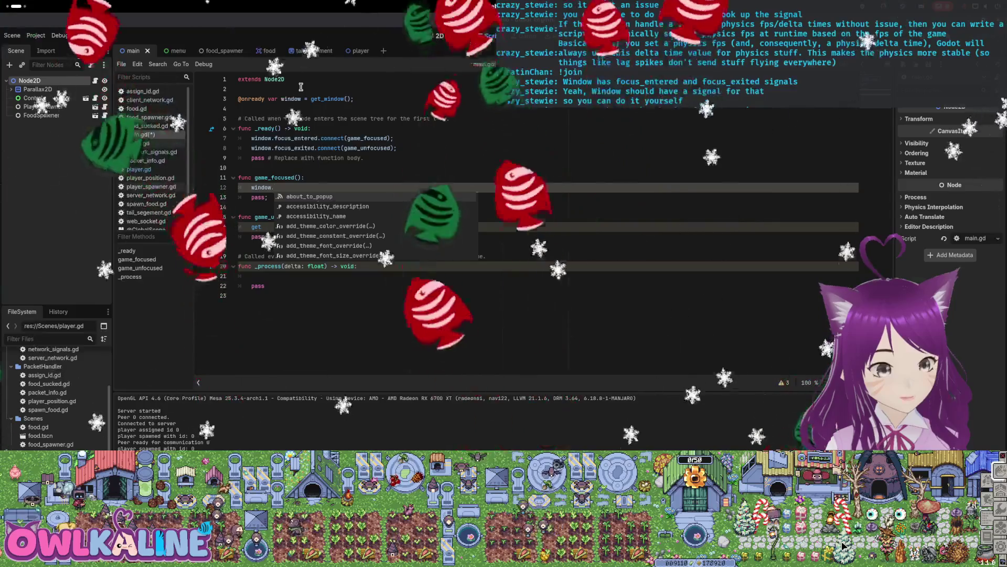
key("BackSpace")
key("BackSpace")
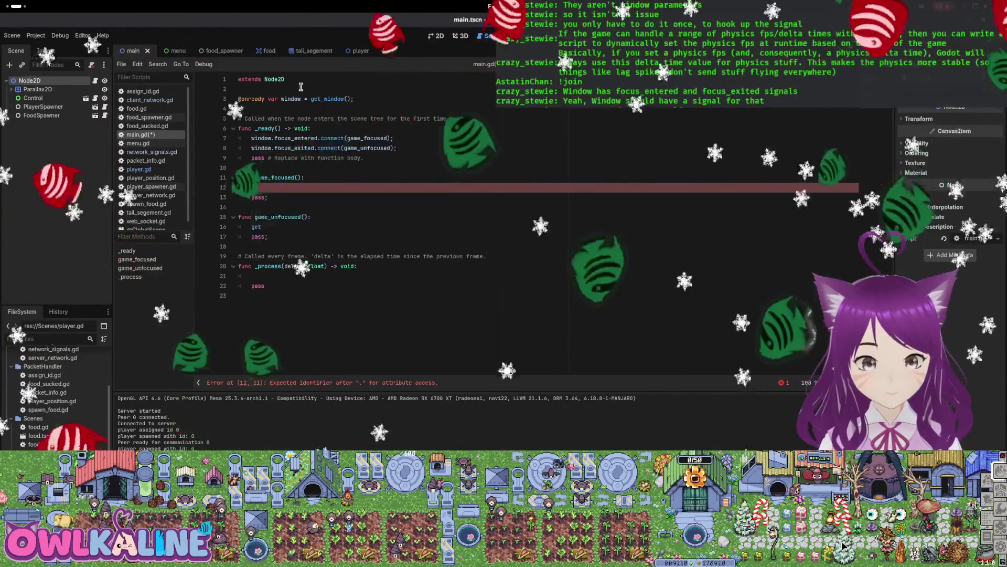
key("ctrl+z")
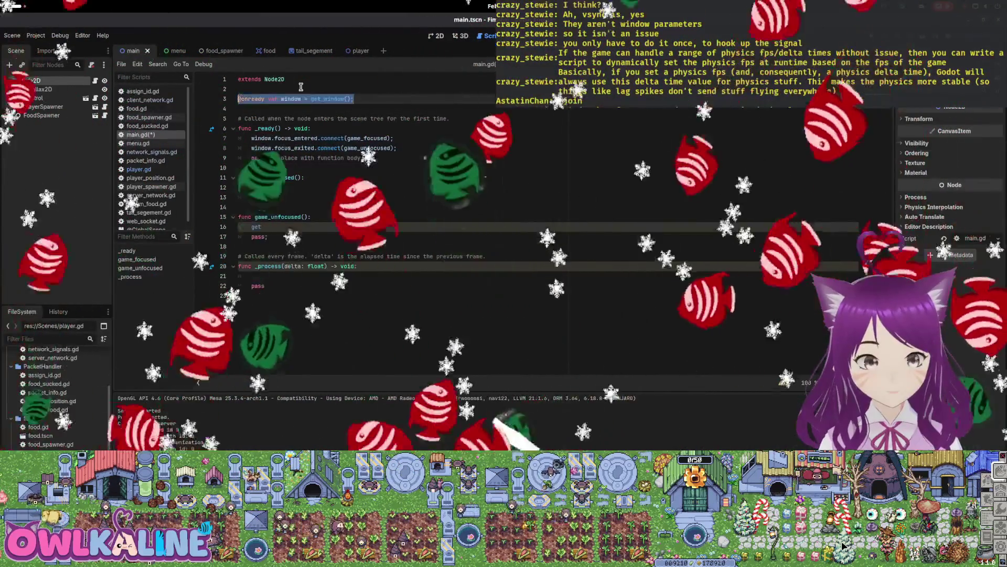
key("ctrl+z")
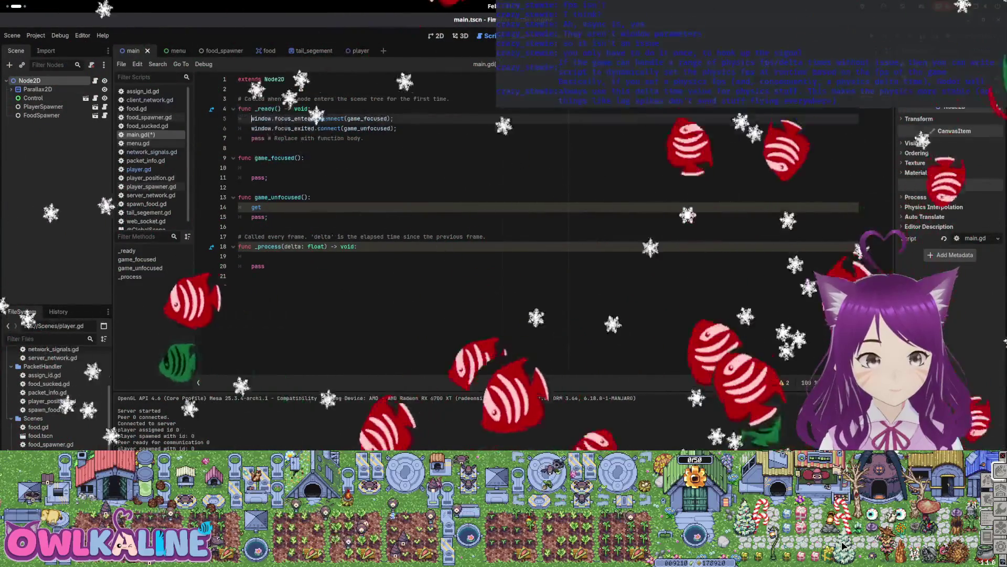
type("get_")
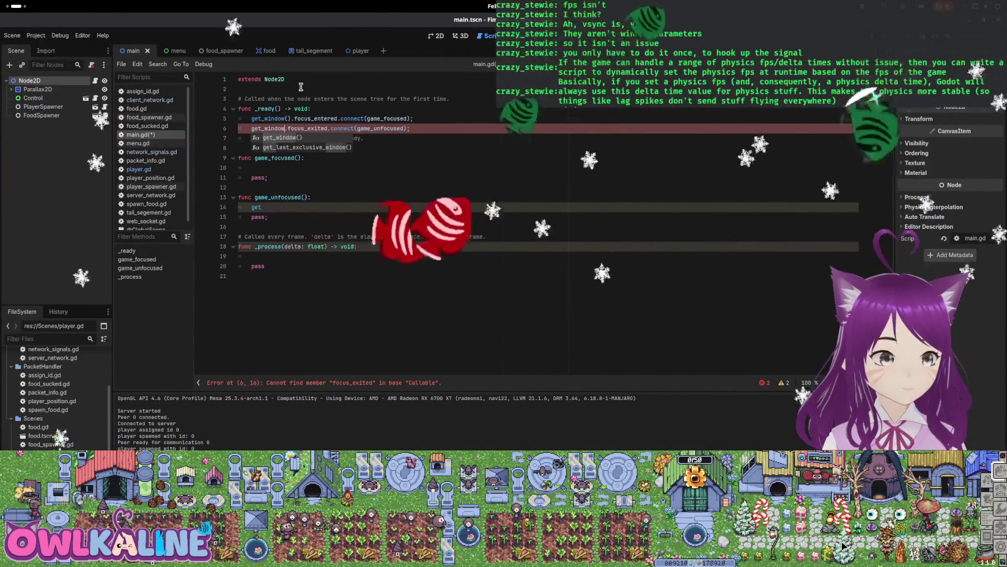
key("ctrl+s")
key("Down")
key("Down")
key("Down")
key("Down")
key("Down")
key("Down")
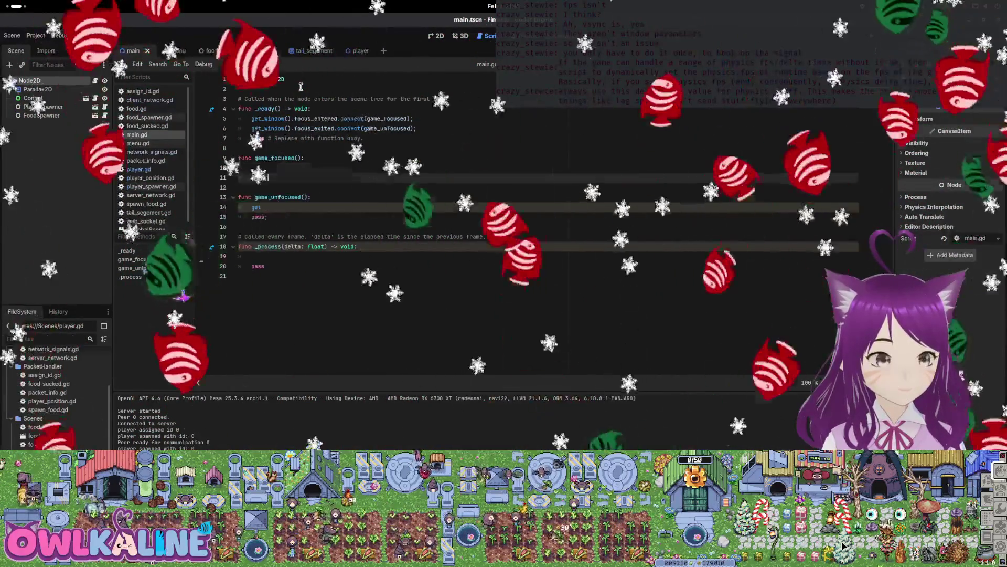
key("Tab")
type("Phys")
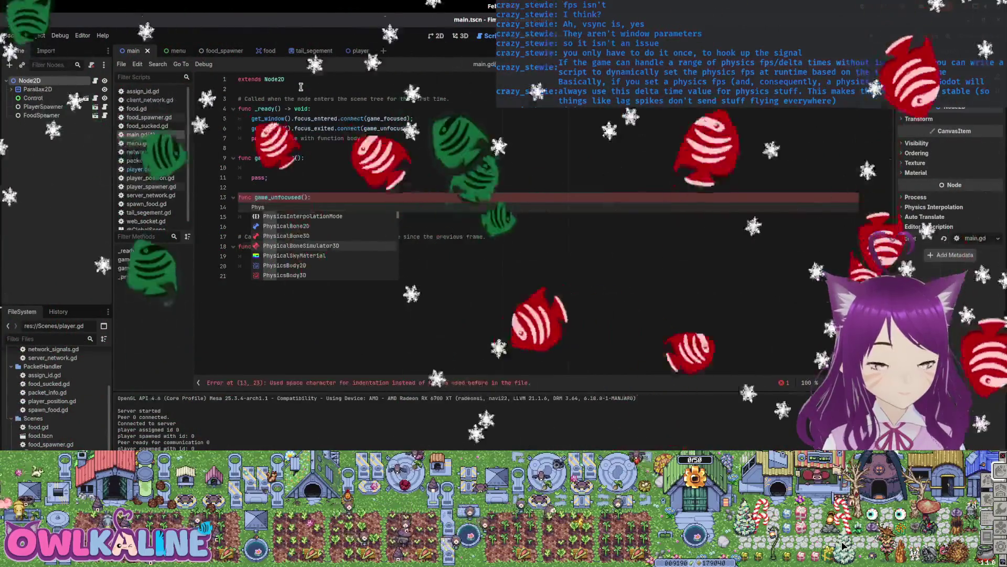
key("BackSpace")
key("BackSpace")
key("BackSpace")
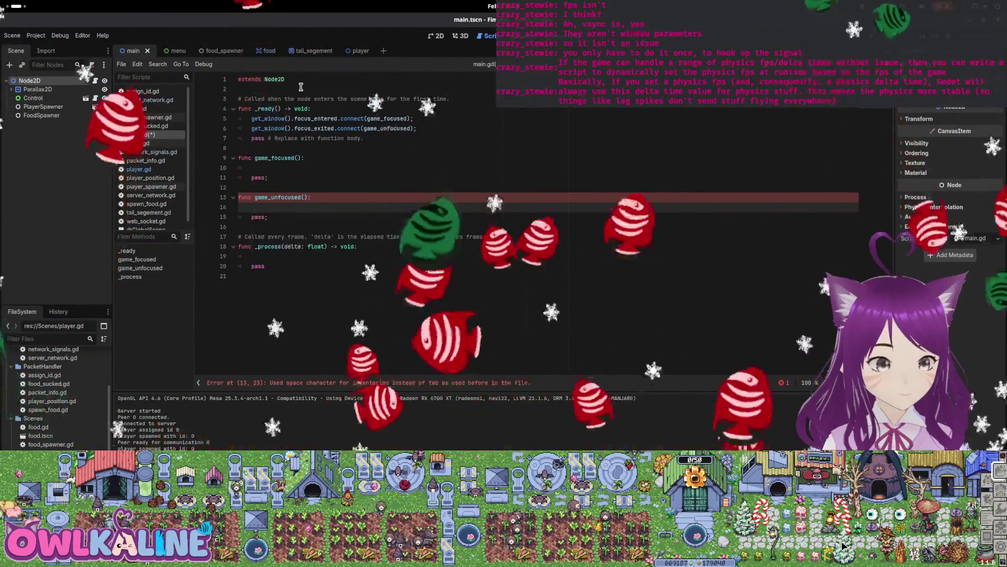
type("Fr")
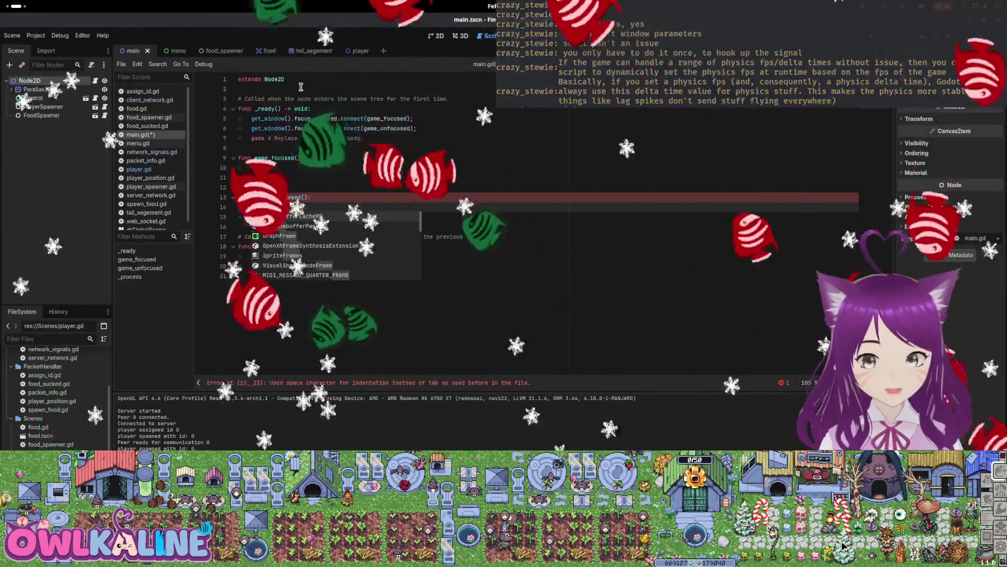
key("Escape")
key("BackSpace")
key("BackSpace")
key("BackSpace")
type("get")
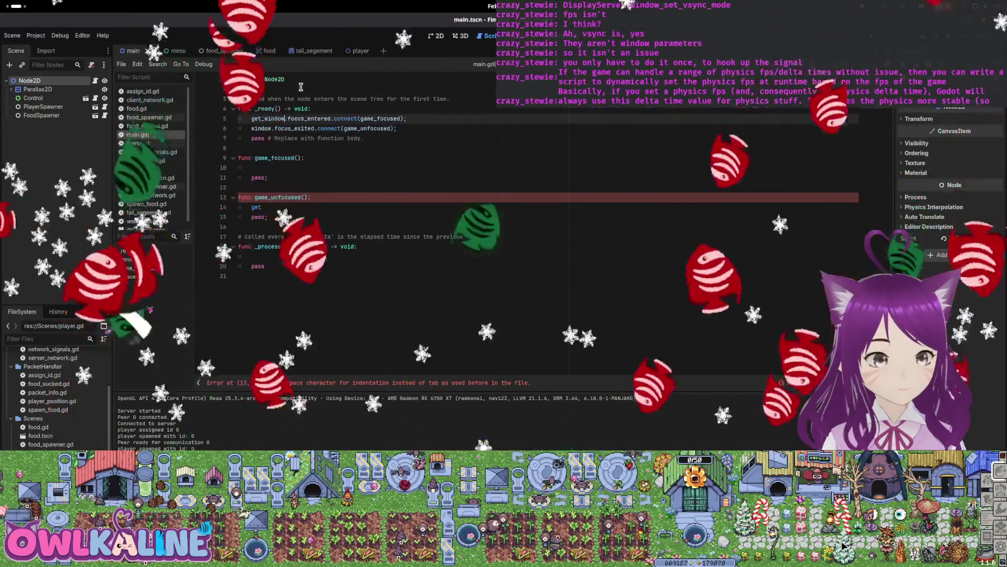
type("@onready var window = get_window();")
key("Return")
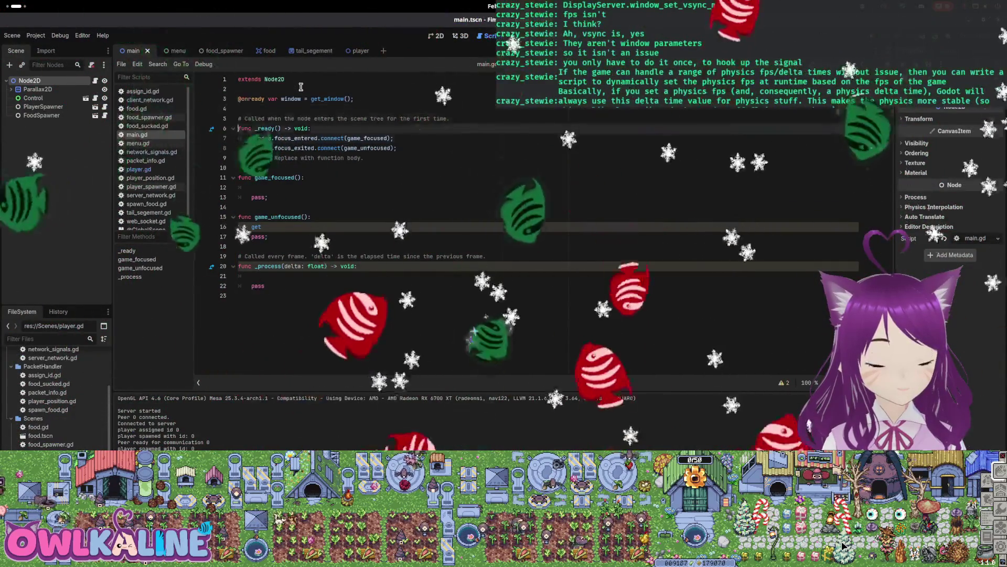
Step: Try a window setter for vsync on line 16, then select that broken line for replacement
key("BackSpace")
key("BackSpace")
key("BackSpace")
type("window.se")
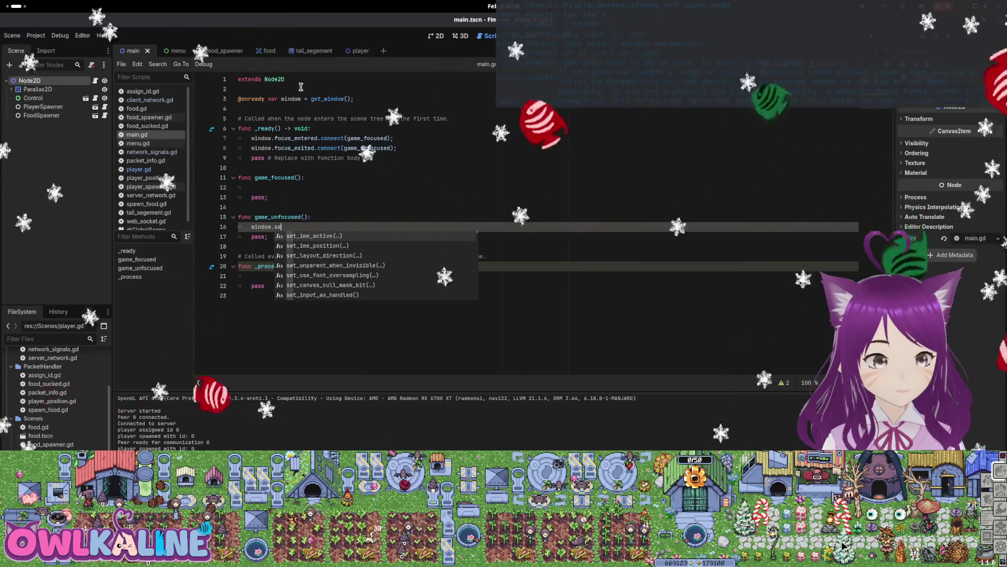
key("Down")
key("Down")
key("Down")
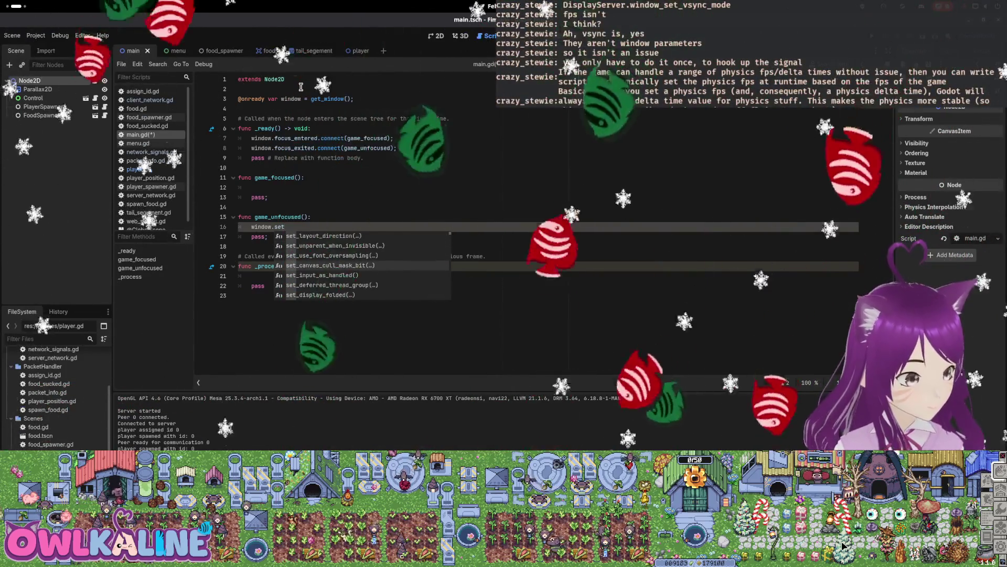
key("Down")
key("Down")
key("Down")
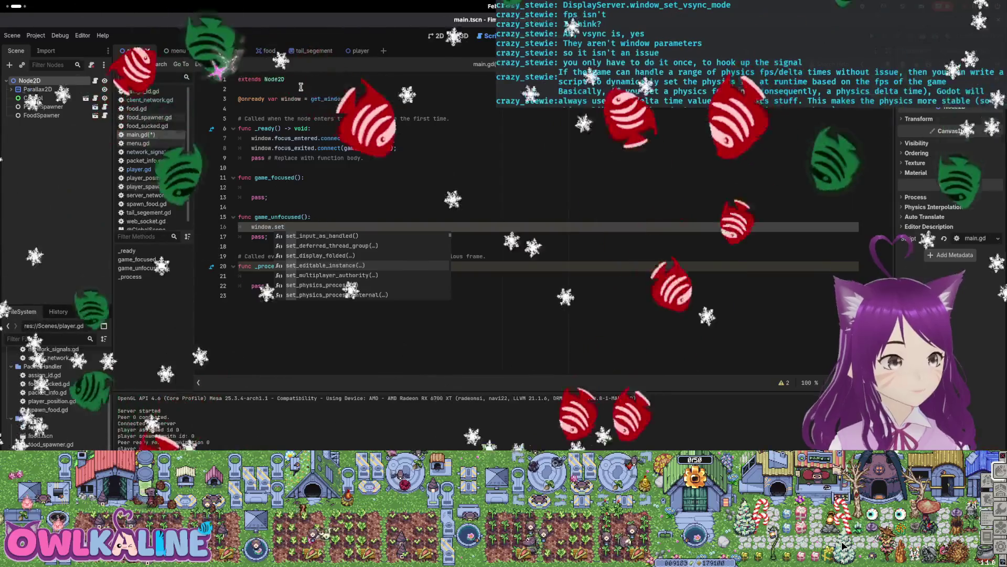
key("Down")
key("Down")
key("Down")
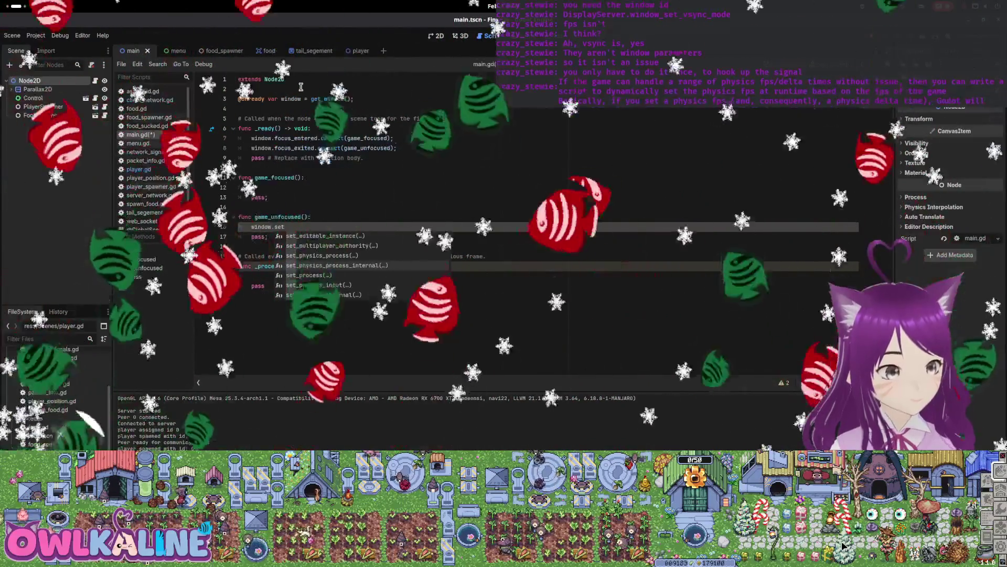
key("Down")
key("Down")
key("Down")
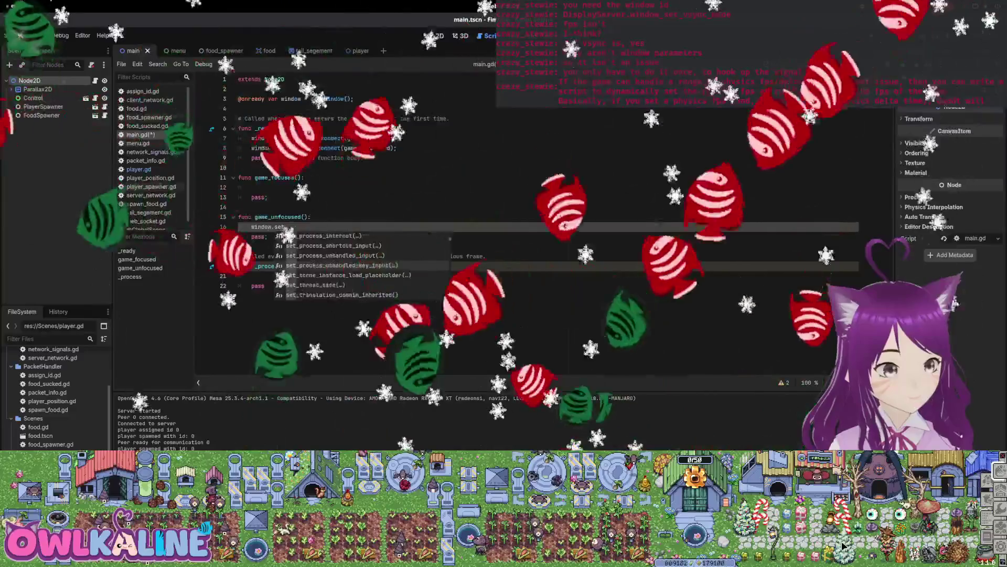
key("Down")
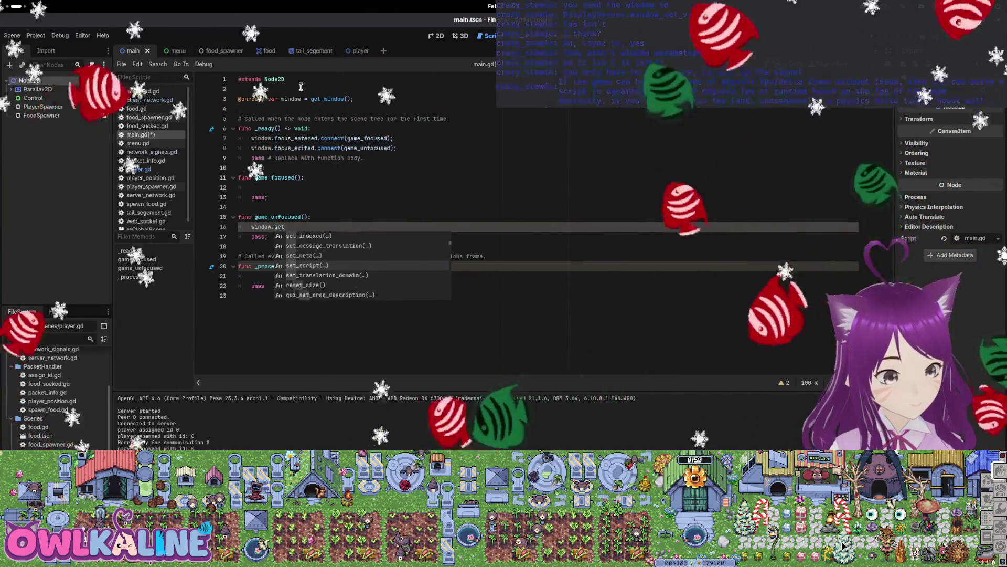
type("(")
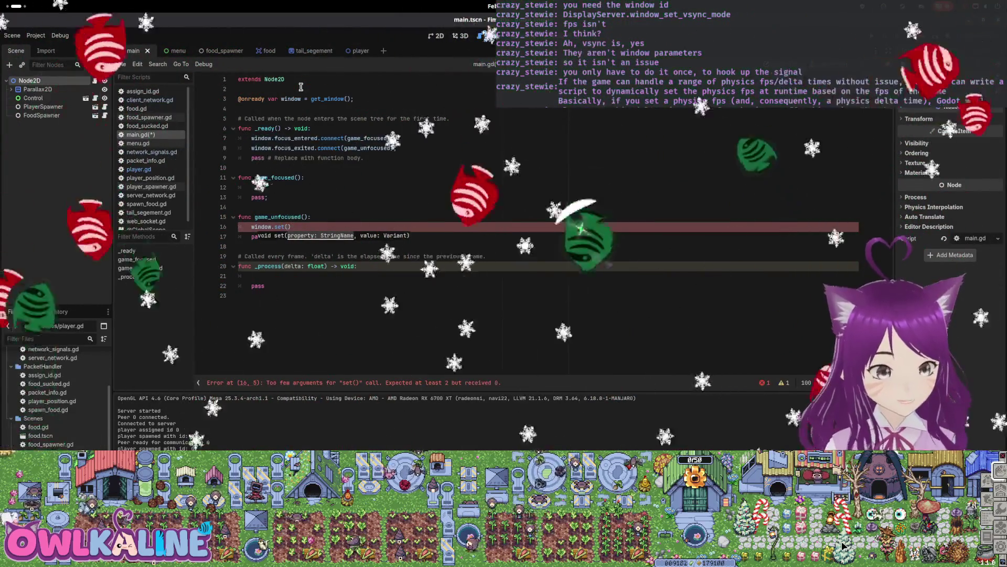
type(", ")
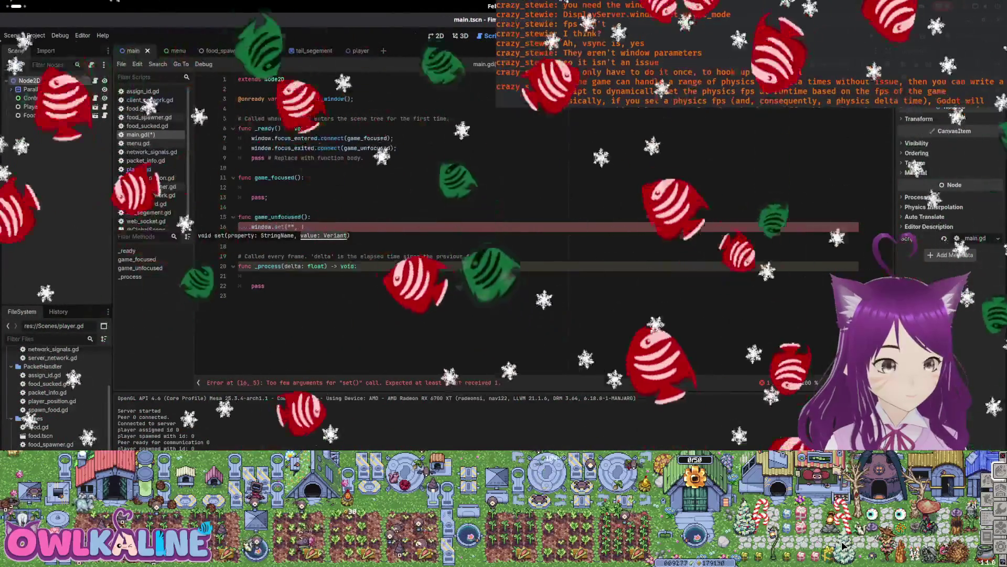
type("vsync")
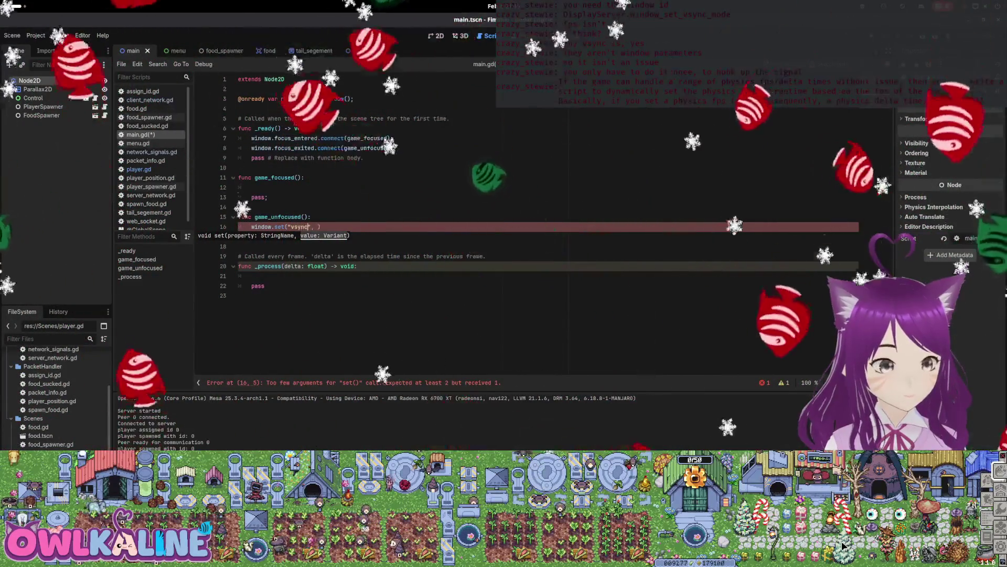
type("isabled")
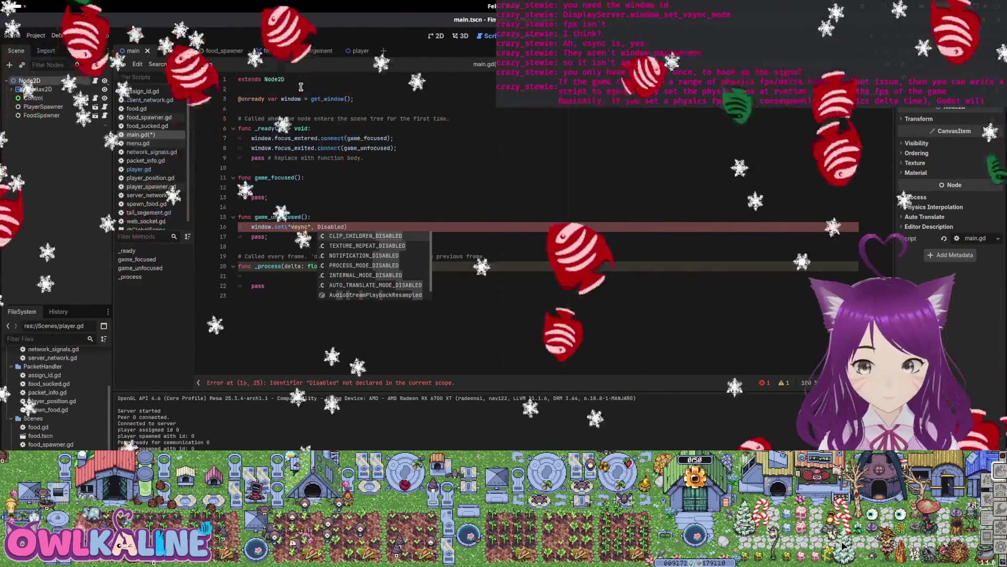
key("Escape")
key("shift+Home")
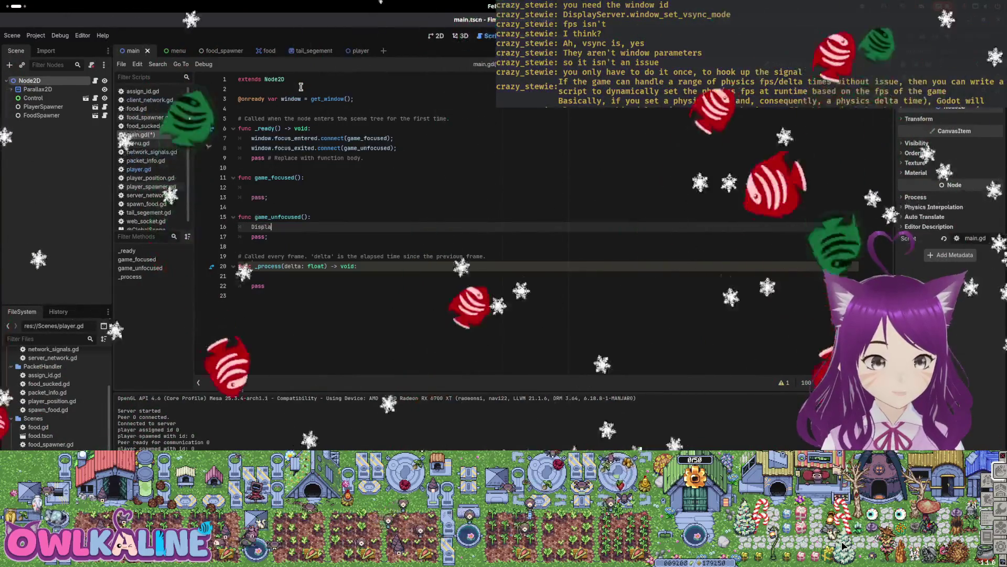
Step: Write DisplayServer.window_set_vsync_mode(DisplayServer.VSYNC_DISABLED, window.get_window_id()) on line 16 and save
type("yS")
key("Return")
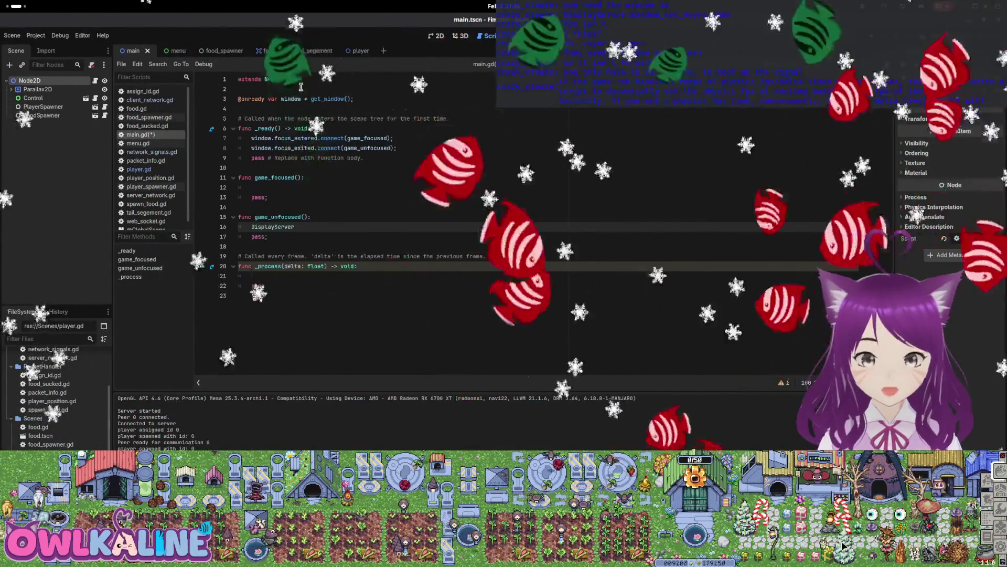
type(".wind")
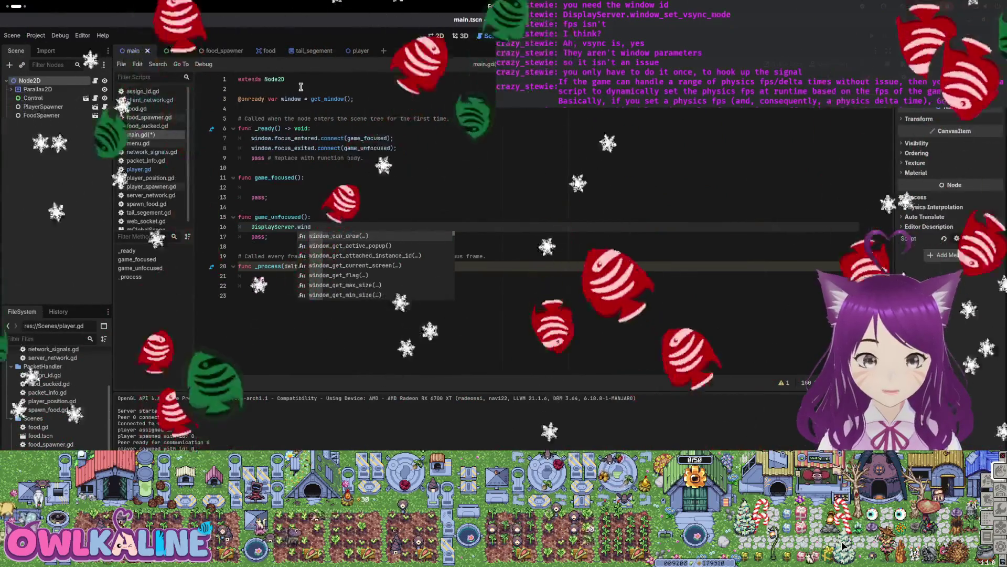
type("ow_set_")
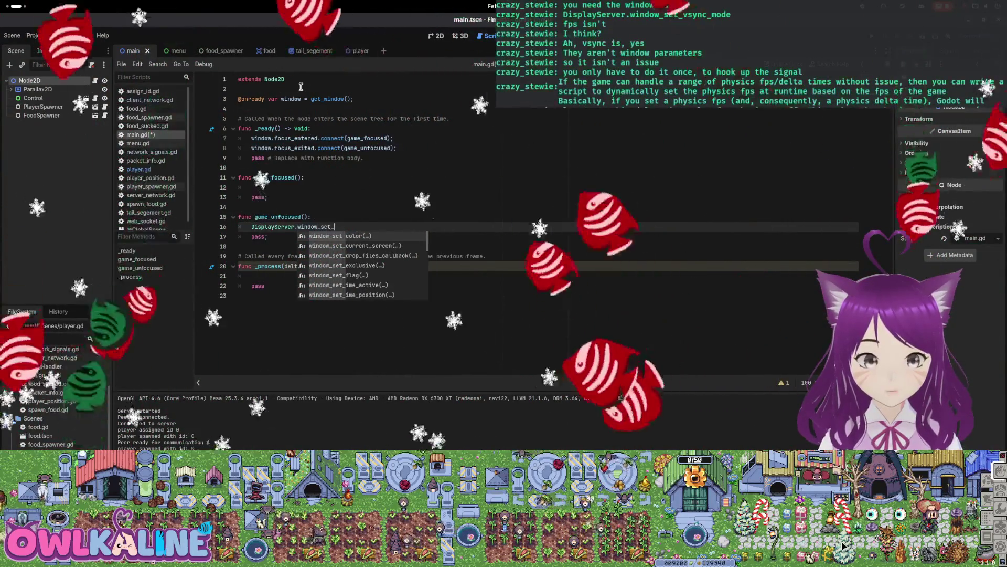
type("vsync")
key("Return")
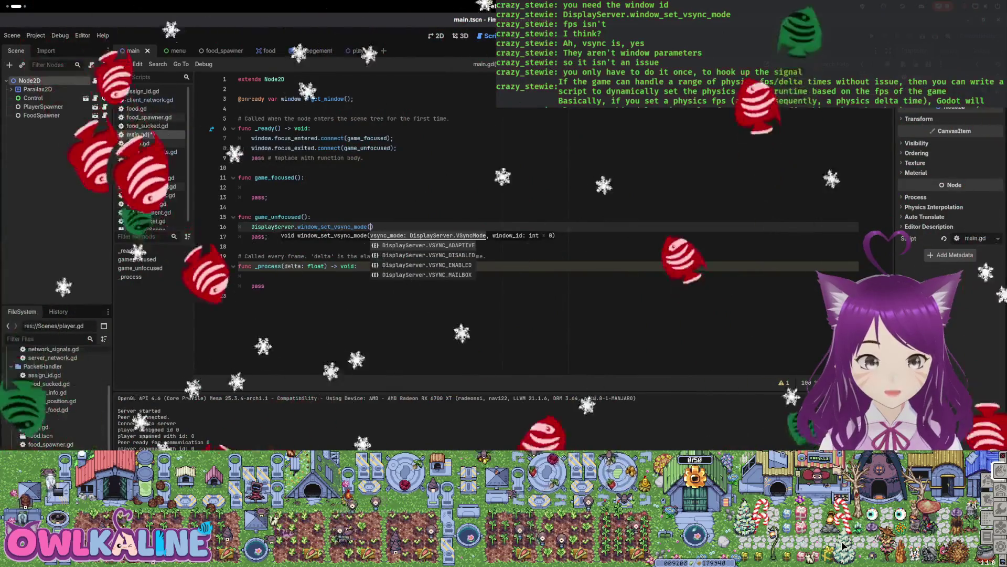
key("Escape")
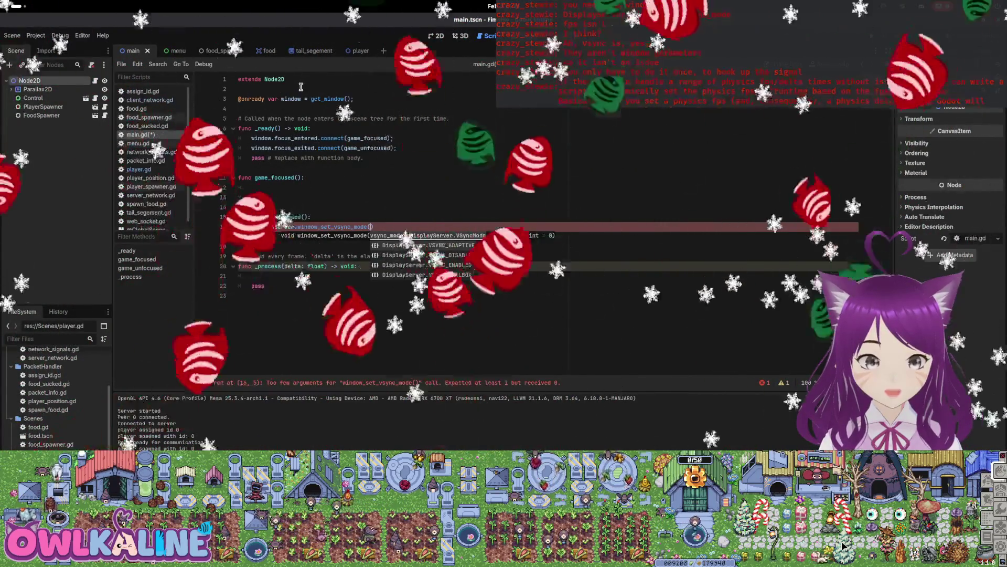
type("V")
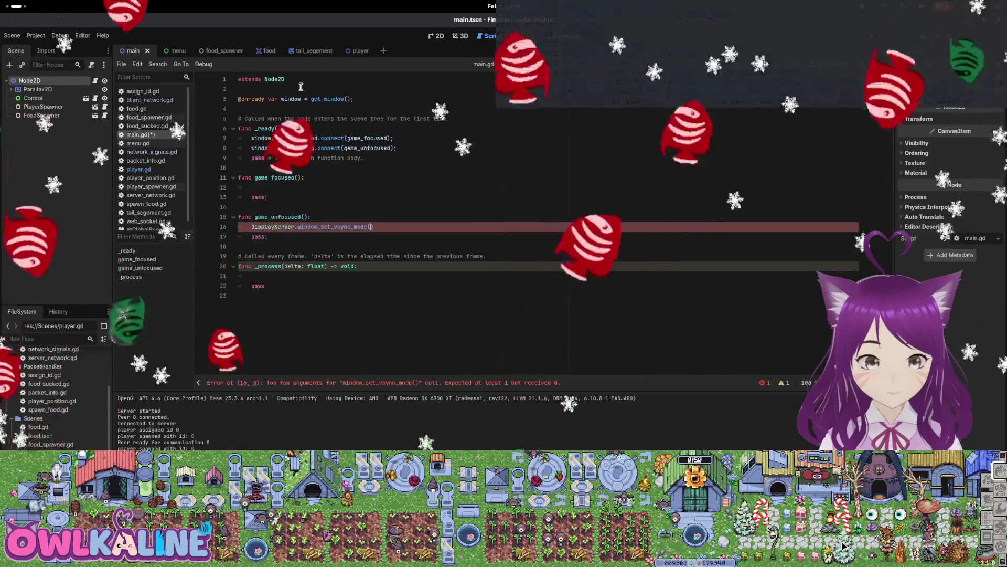
type("sync")
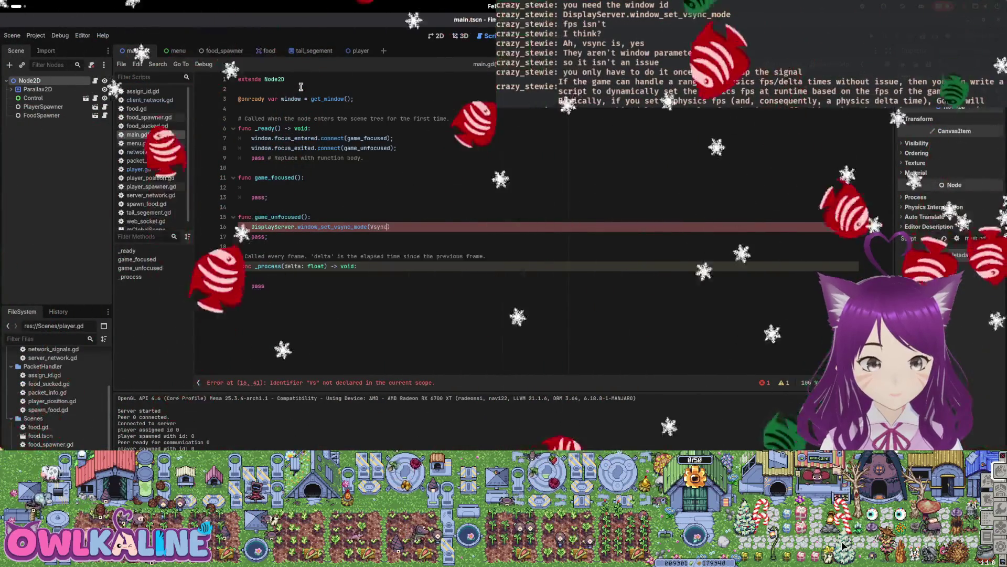
key("BackSpace")
key("BackSpace")
key("BackSpace")
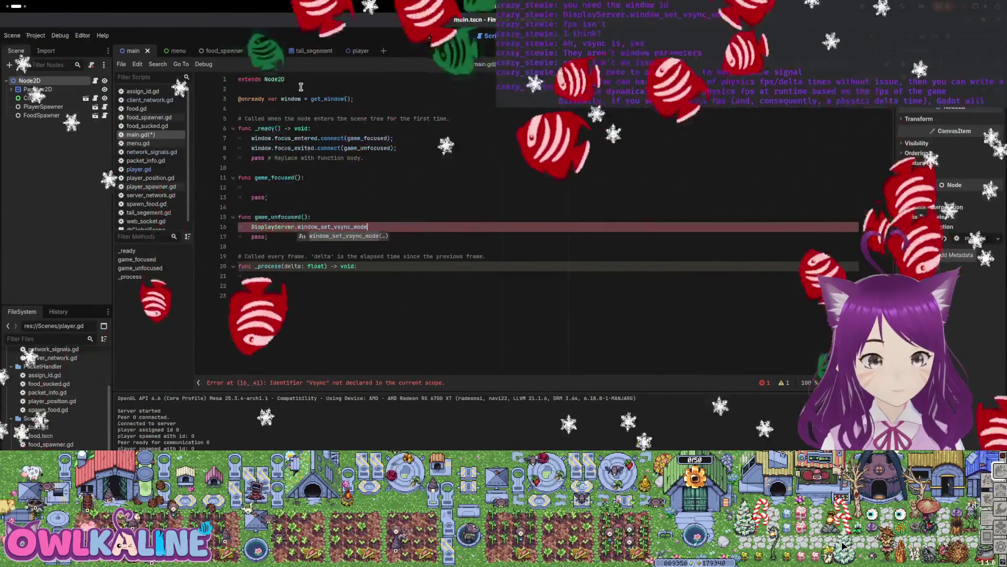
key("ctrl+space")
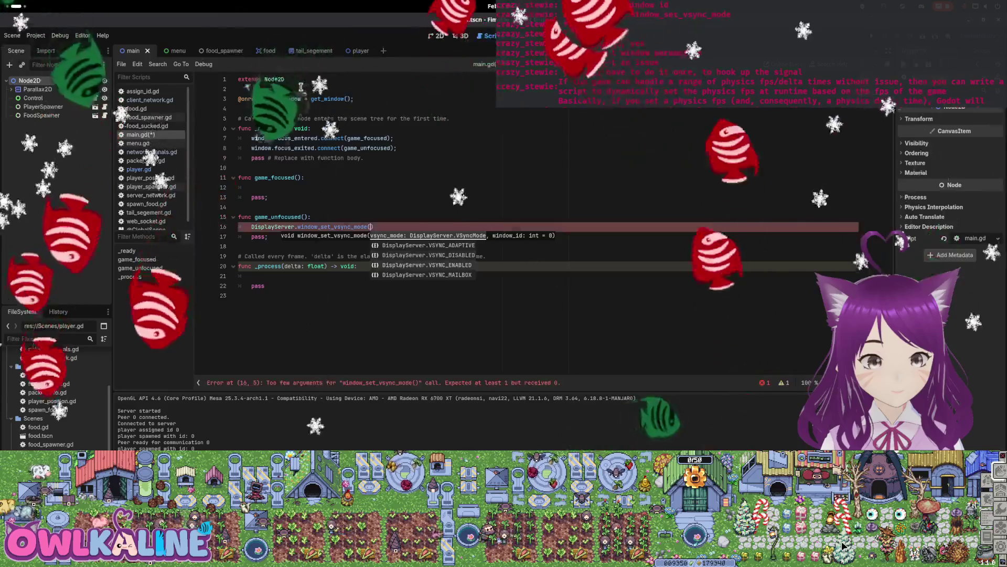
key("Down")
key("Return")
type(", ")
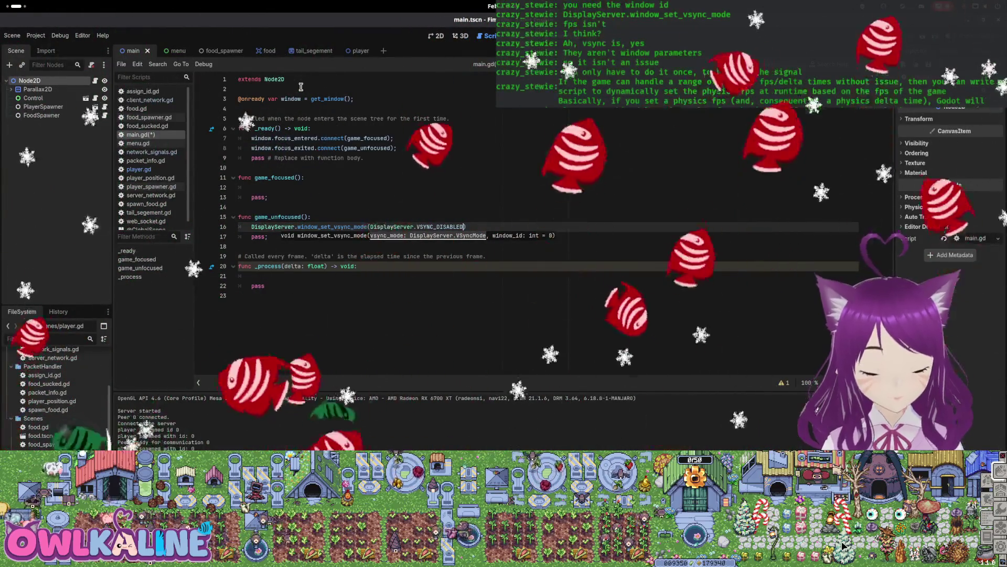
type("window.get_win")
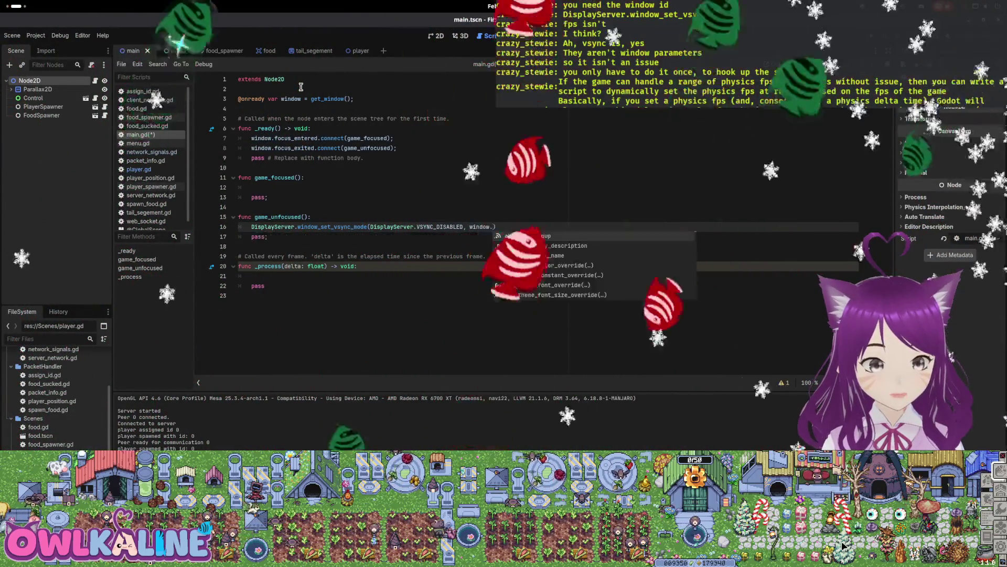
type("d")
key("Return")
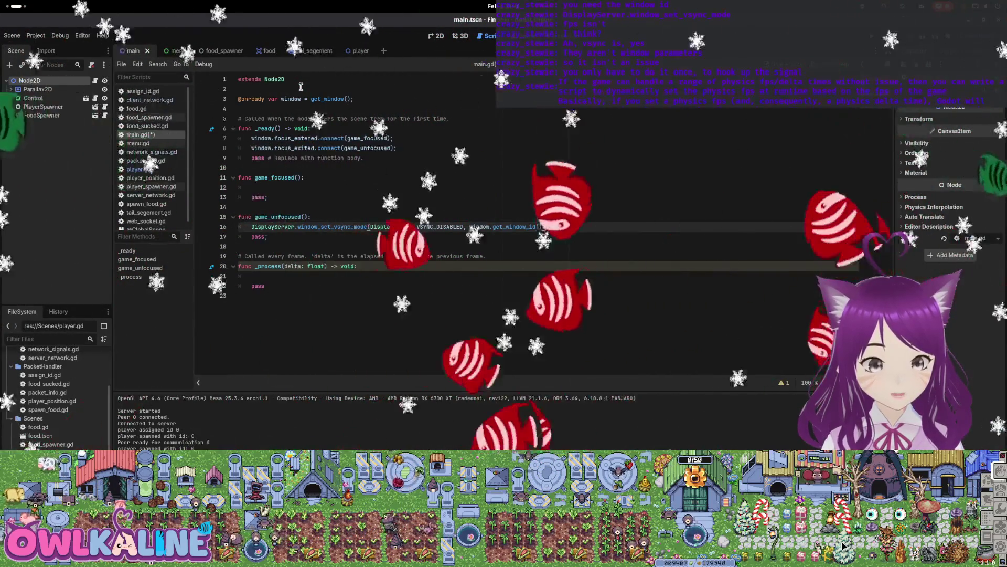
key("ctrl+s")
Step: Copy that vsync call into the empty line in game_focused
key("shift+Home")
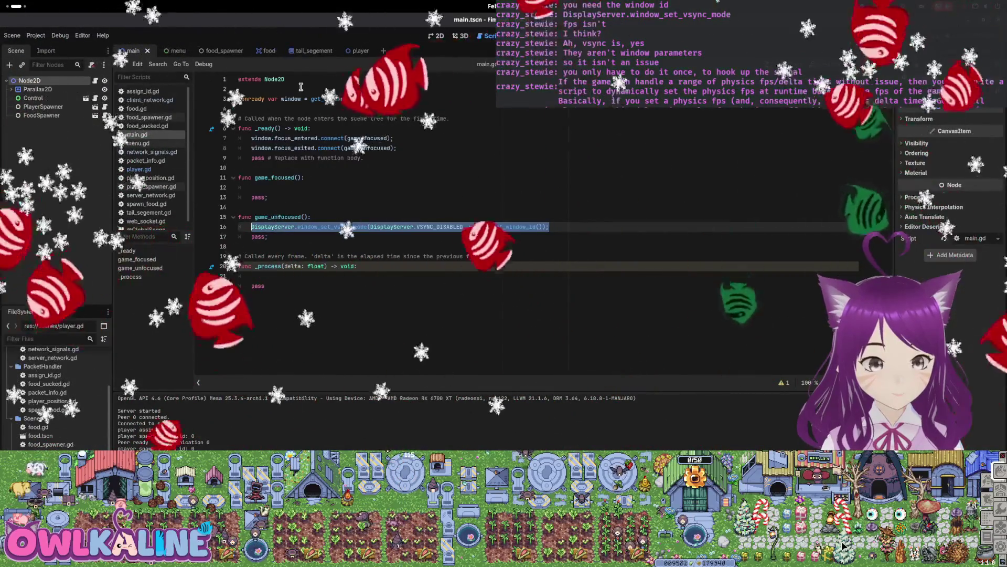
key("ctrl+c")
key("Up")
key("Up")
key("Up")
key("ctrl+v")
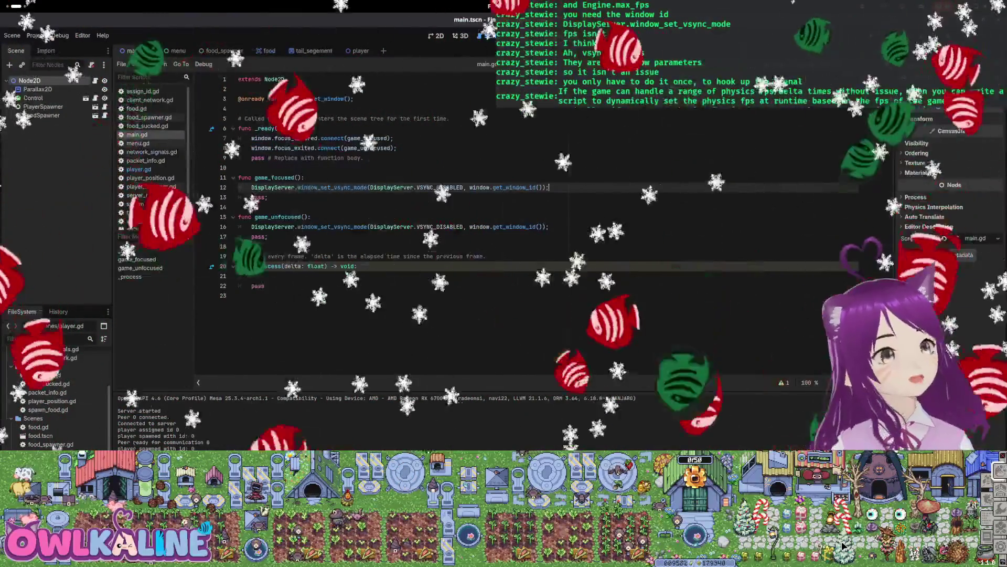
Step: Change game_focused's vsync constant from VSYNC_DISABLED to VSYNC_MAILBOX
key("ctrl+Left")
key("ctrl+Left")
key("ctrl+Left")
key("Delete")
key("Delete")
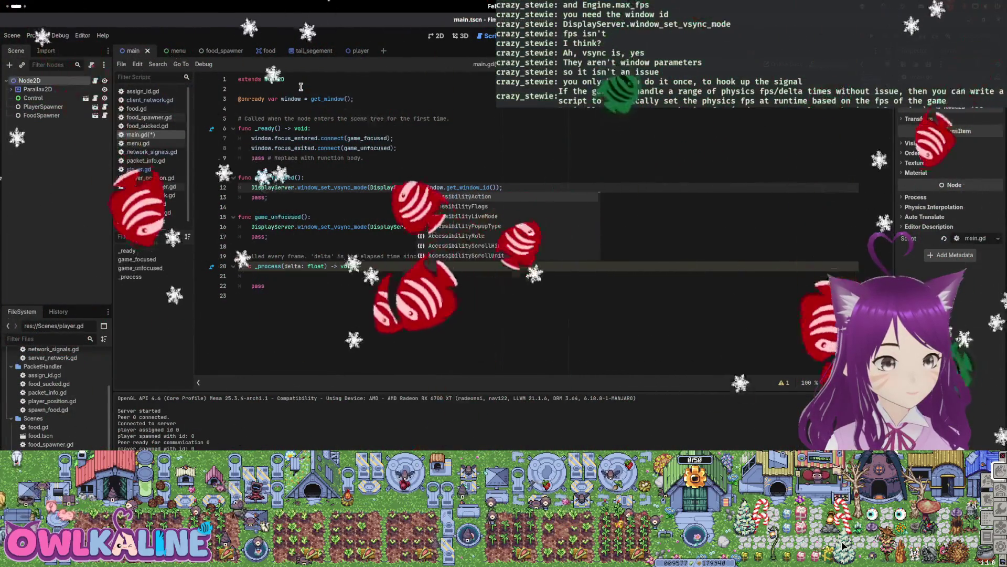
type(".")
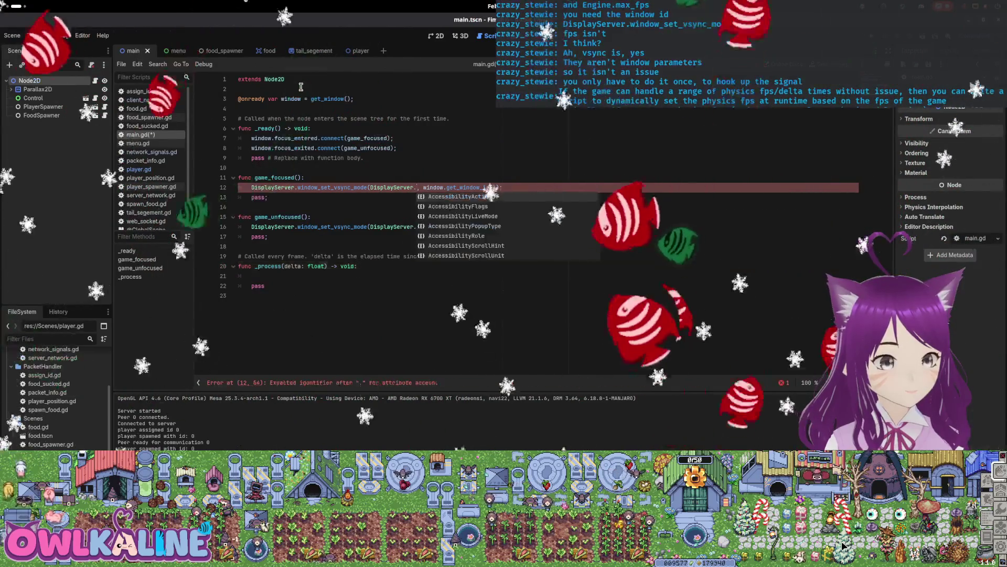
type("MAIL")
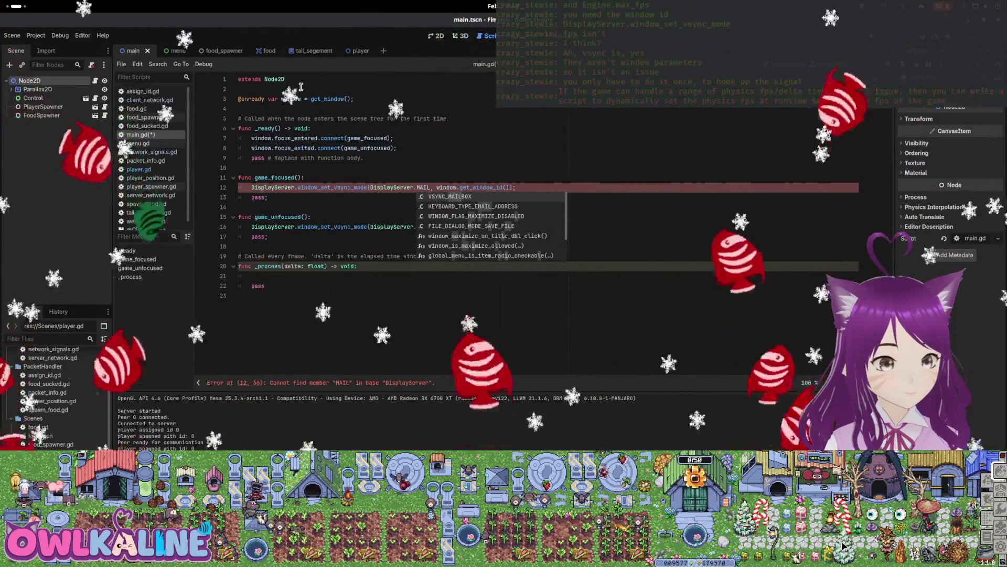
key("Return")
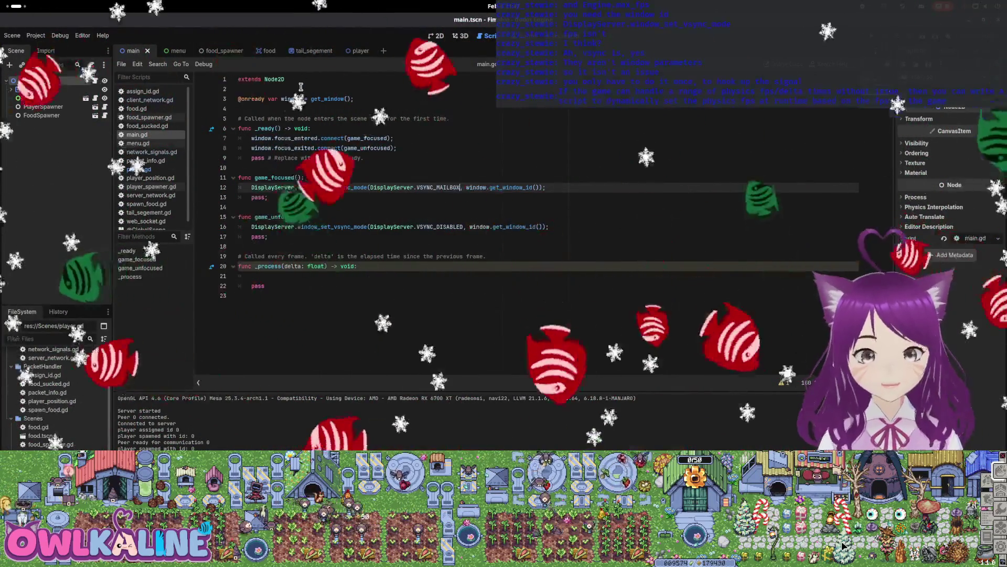
Step: Add 'Engine.max_fps = 30.0' below the vsync call in game_unfocused
left_click(559, 226)
key("Return")
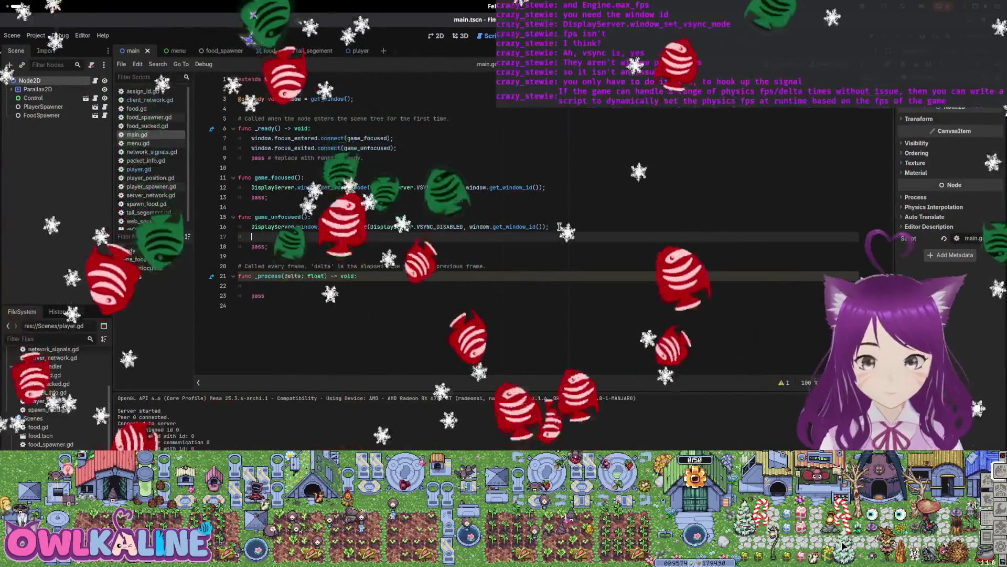
type("Engine.max_fps = 30")
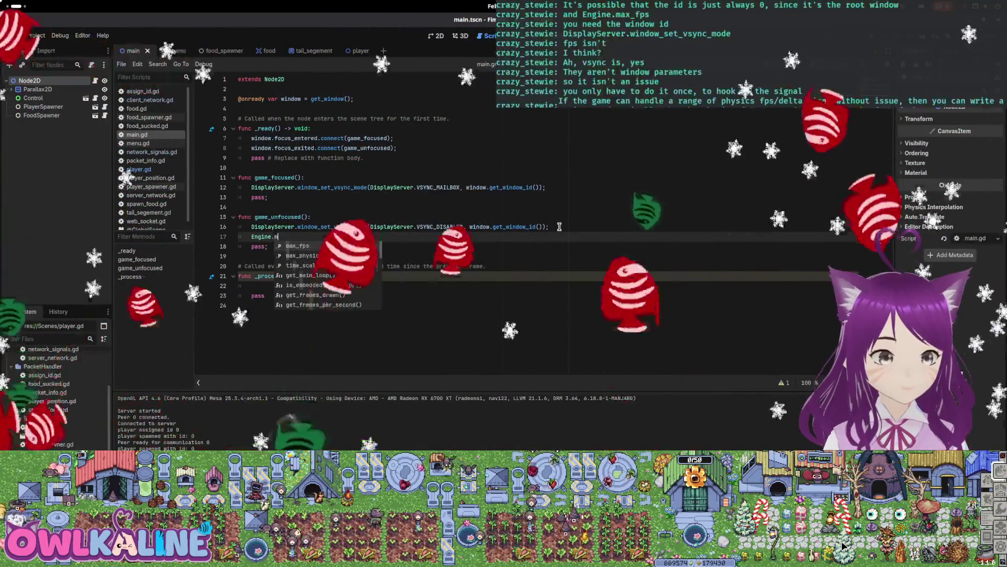
type(".0")
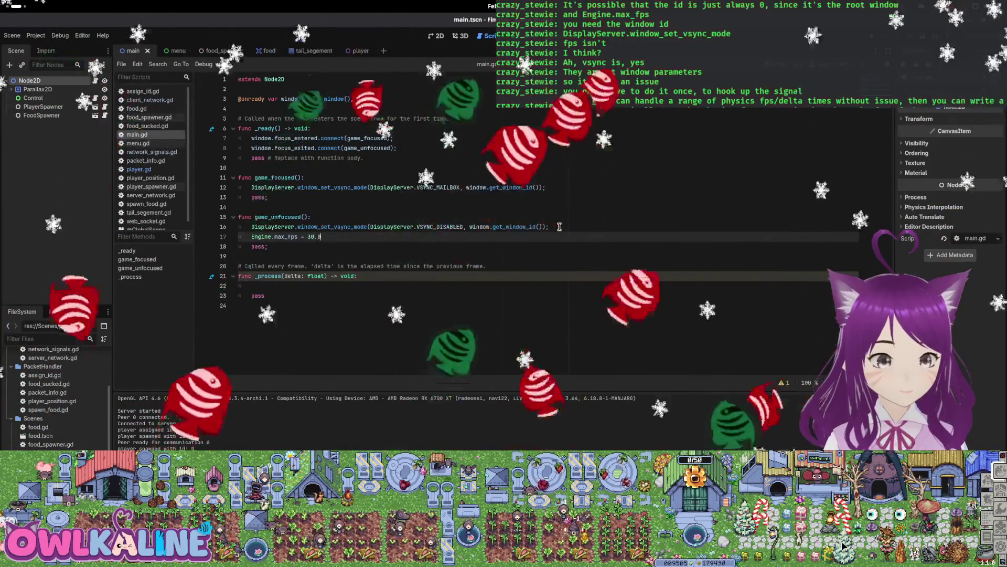
Step: Copy the Engine.max_fps line into game_focused and set its value to 0.0
key("Up")
key("Home")
key("Down")
key("ctrl+c")
key("Up")
key("Up")
key("Up")
key("ctrl+v")
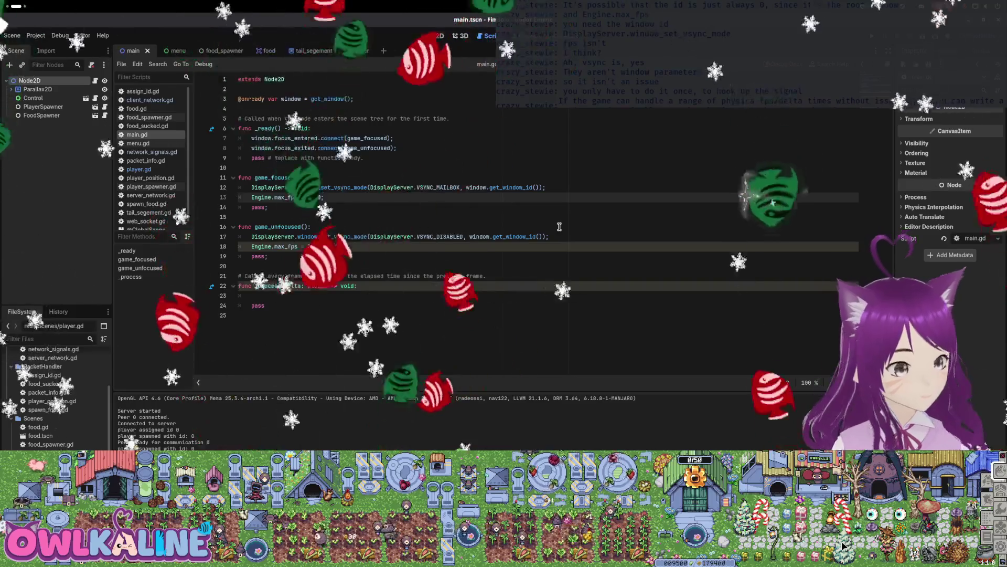
left_click(308, 197)
key("BackSpace")
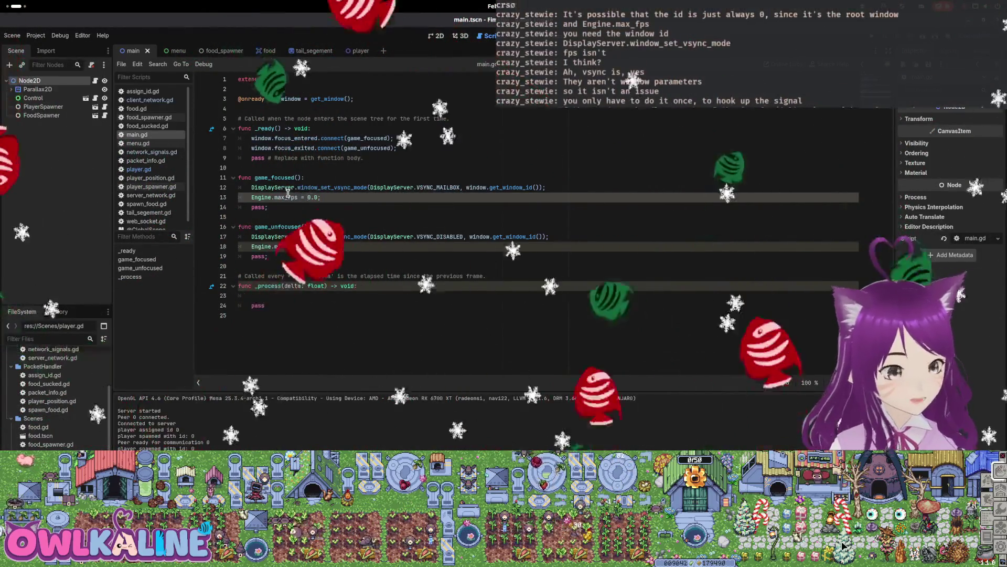
mouse_move(288, 197)
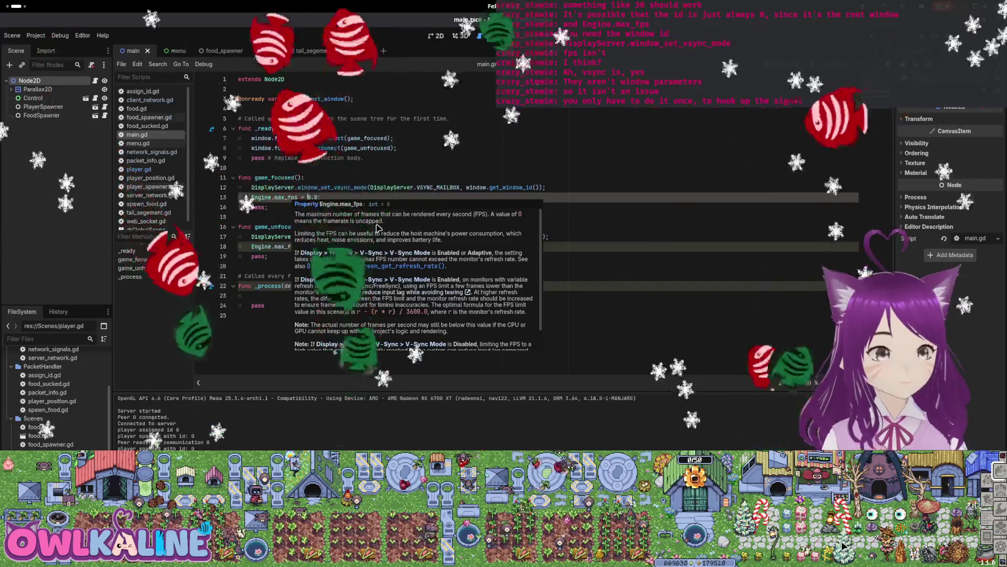
scroll(444, 260, "down", 1)
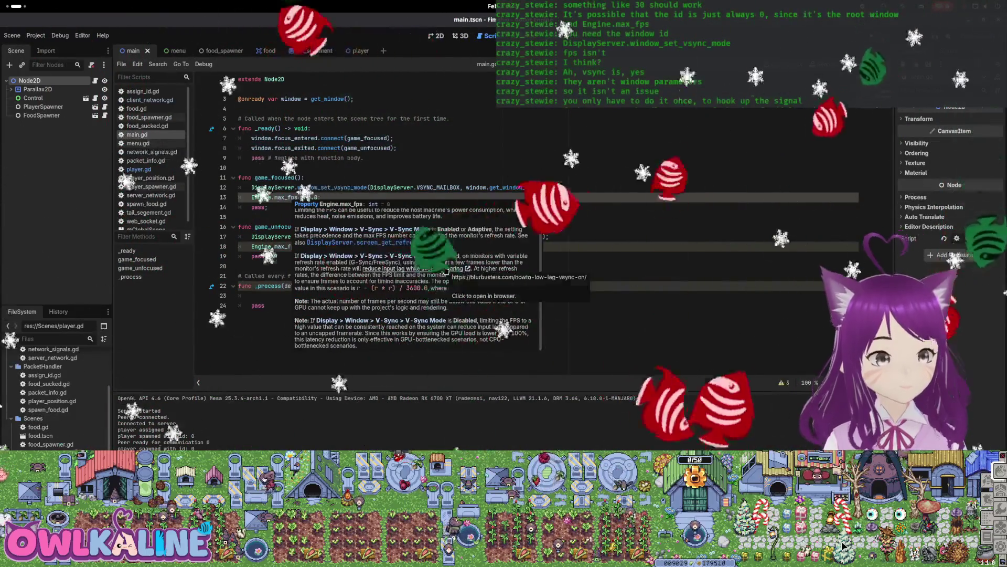
Step: Change the unfocused frame cap on line 18 from 30.0 to 30;
left_click(640, 162)
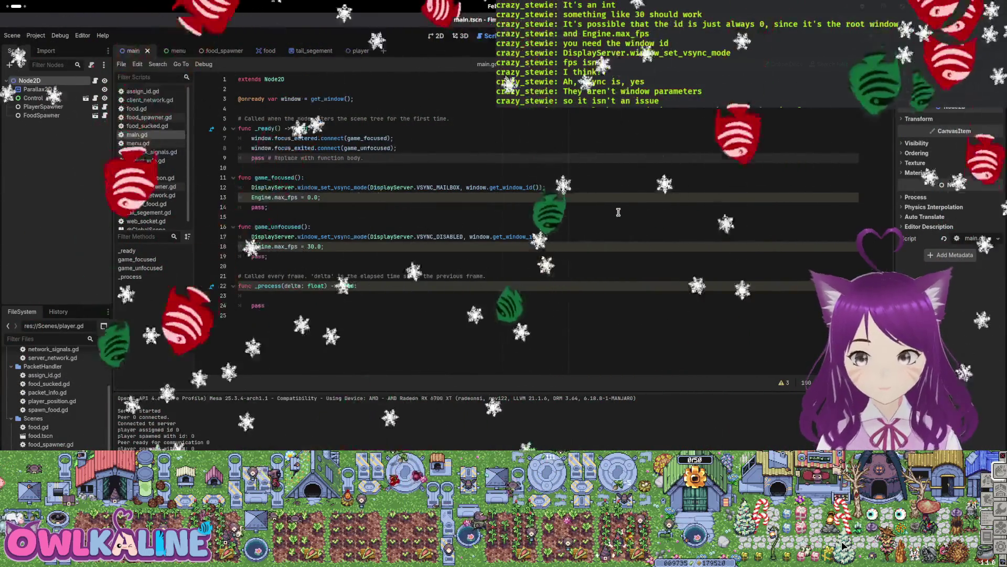
left_click(332, 246)
key("Left")
key("BackSpace")
key("BackSpace")
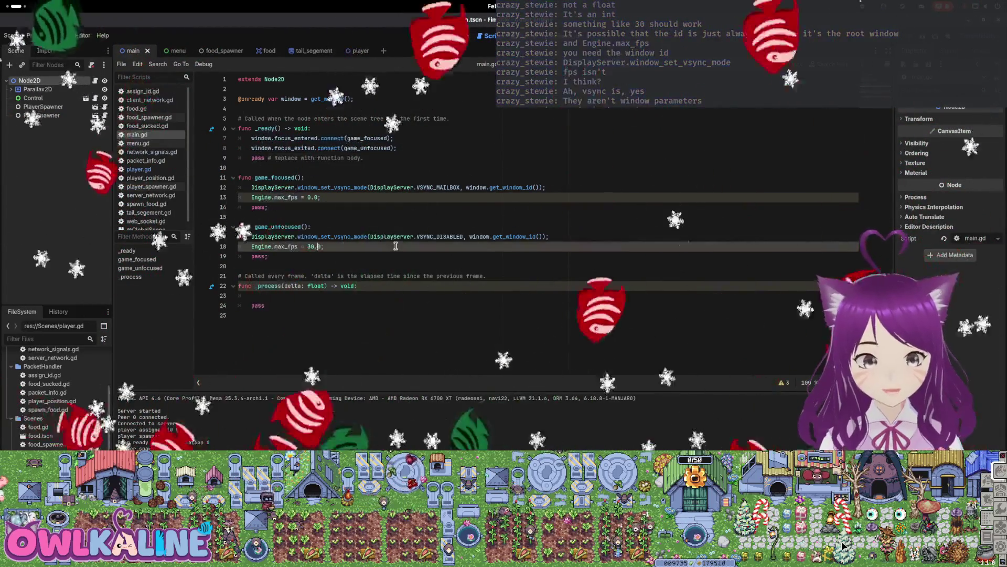
type(";")
left_click(401, 224)
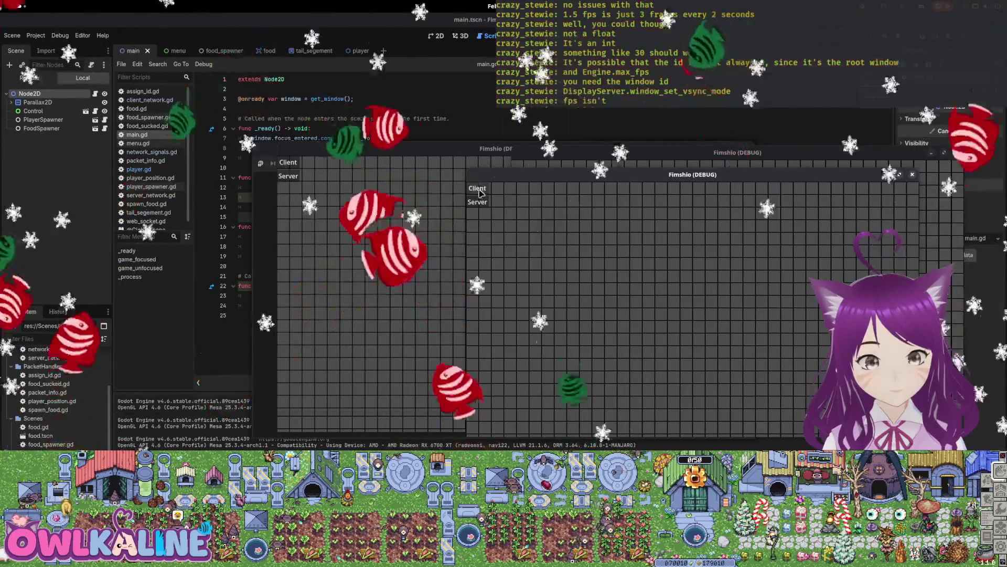
double_click(376, 156)
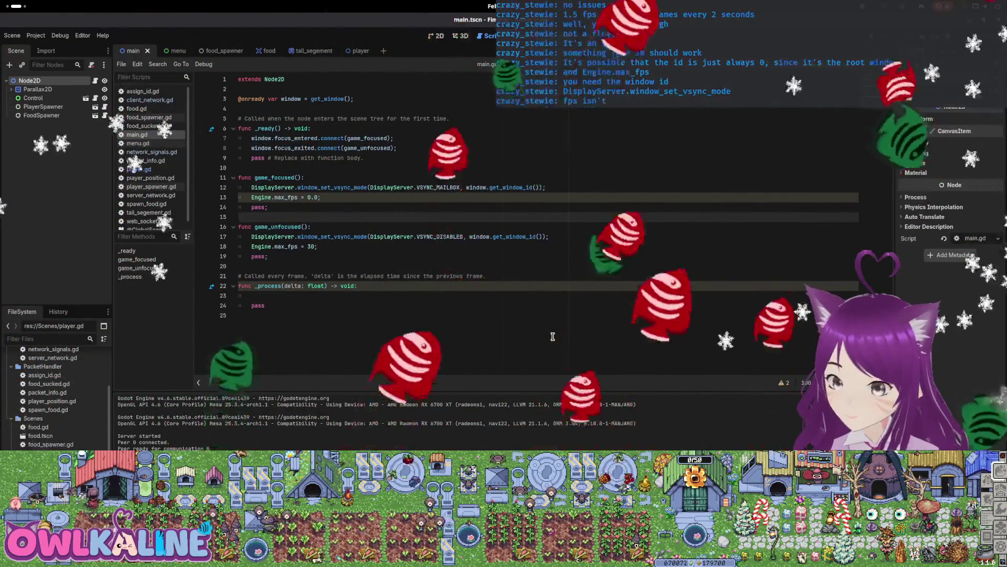
key("Up")
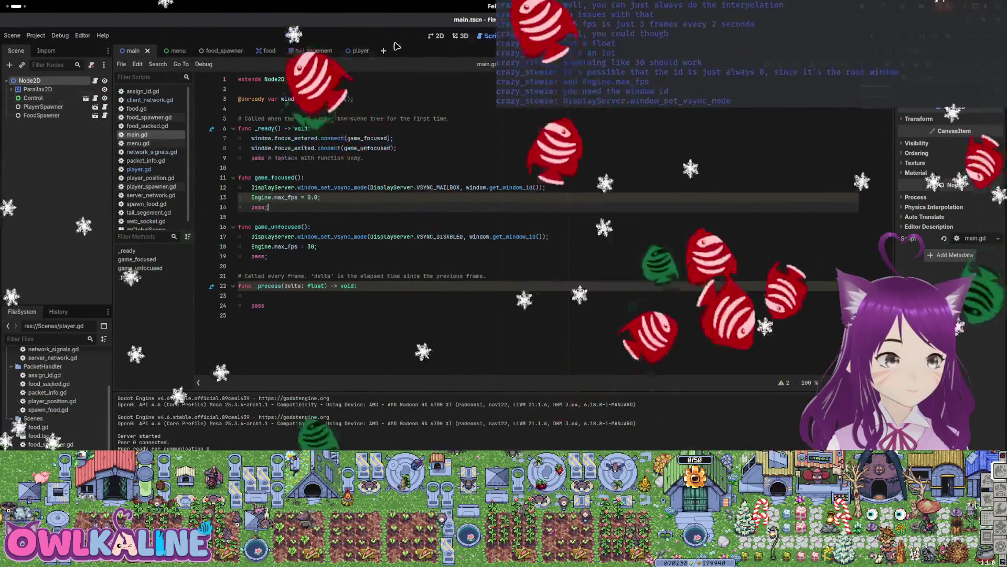
left_click(359, 51)
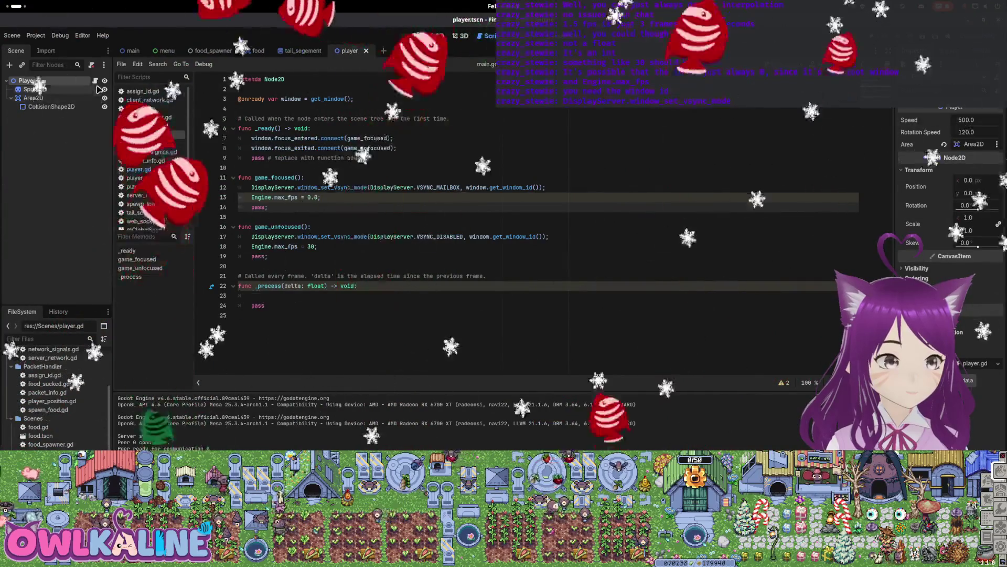
Step: Declare 'var target_position: Vector2;' below the target_angle variable
scroll(351, 214, "down", 15)
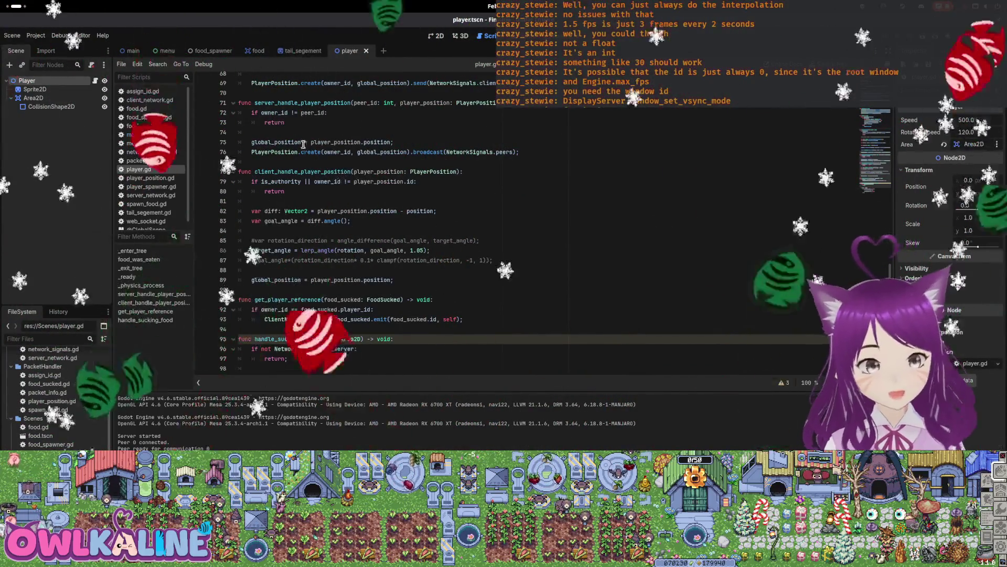
scroll(345, 210, "up", 2)
left_click(300, 210)
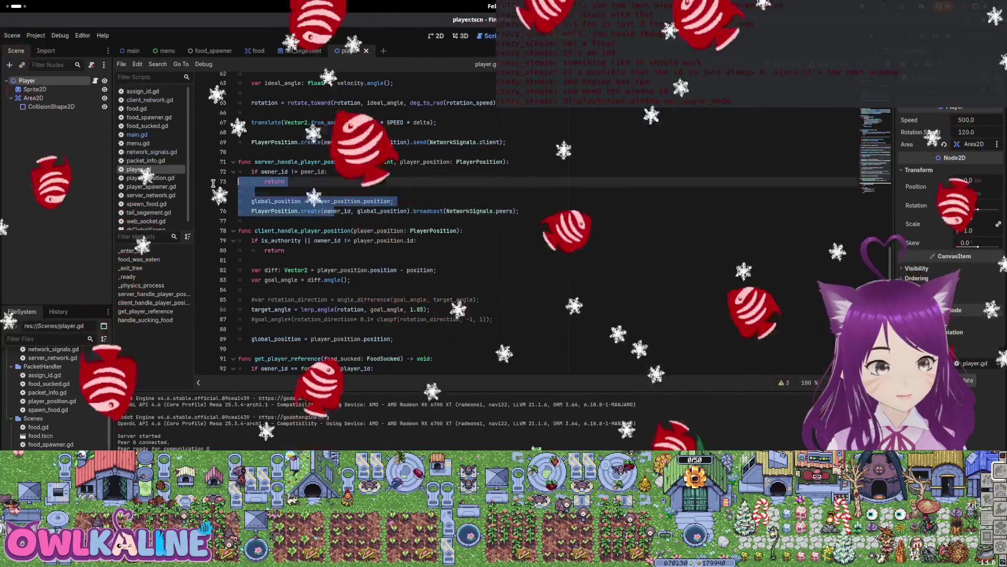
mouse_move(258, 201)
left_mouse_down()
mouse_move(252, 191)
mouse_move(378, 210)
left_mouse_up()
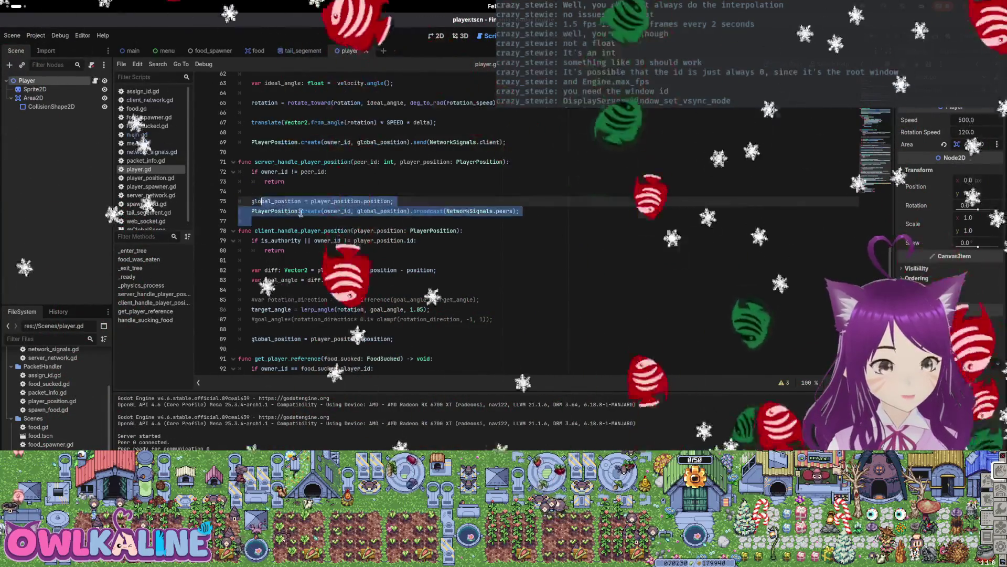
scroll(289, 203, "up", 10)
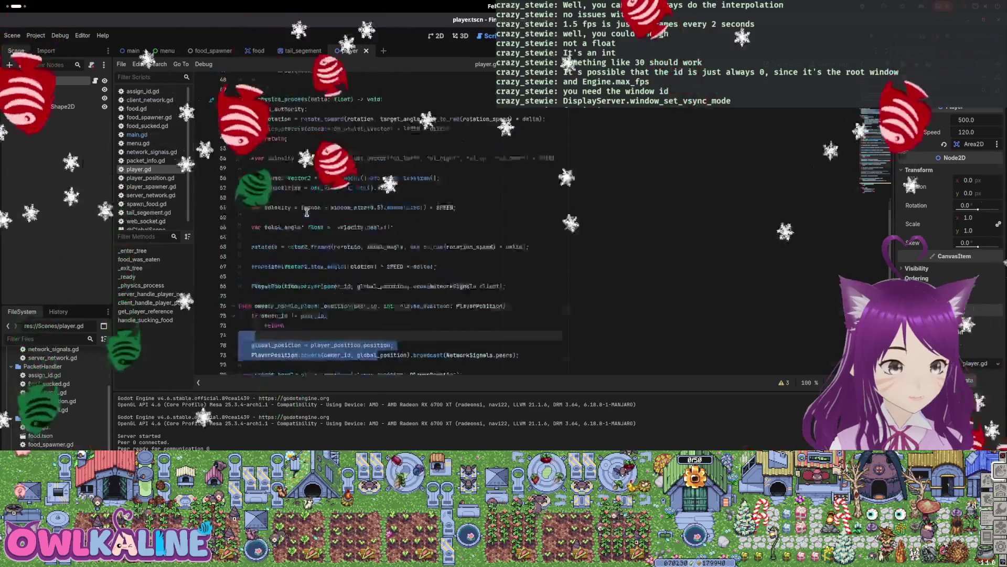
scroll(334, 246, "up", 10)
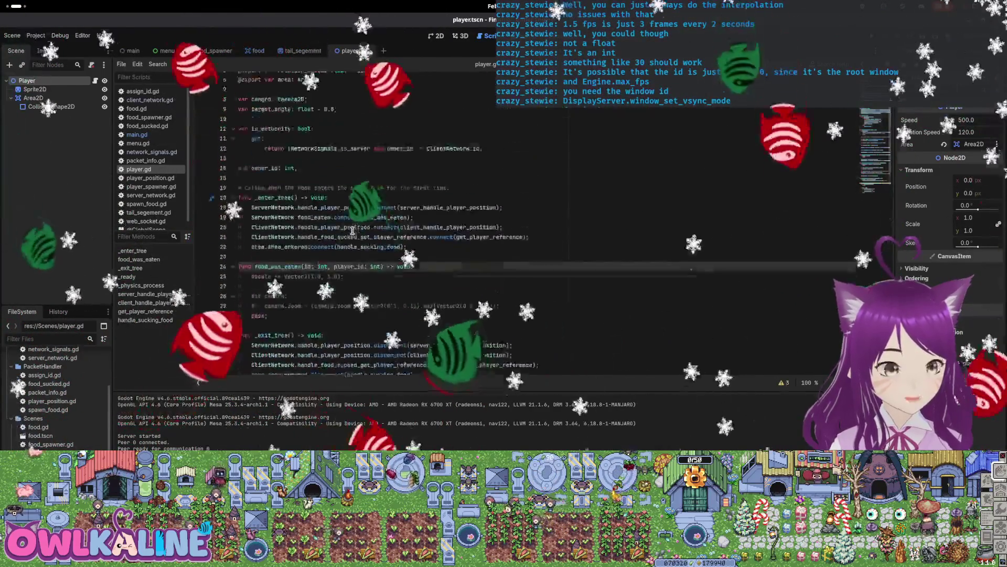
left_click(365, 157)
key("Return")
type("var target_posit")
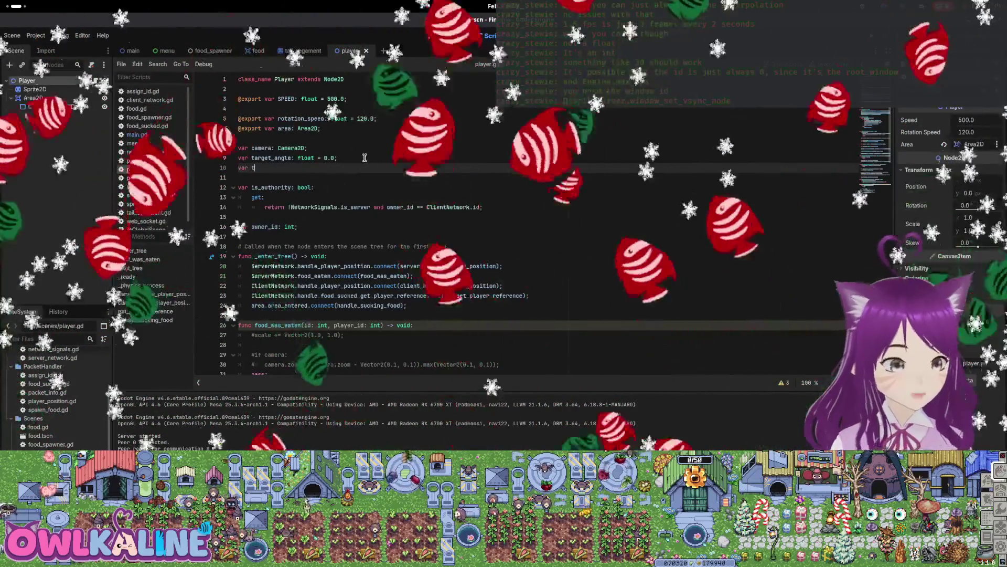
type("ion: Vector2")
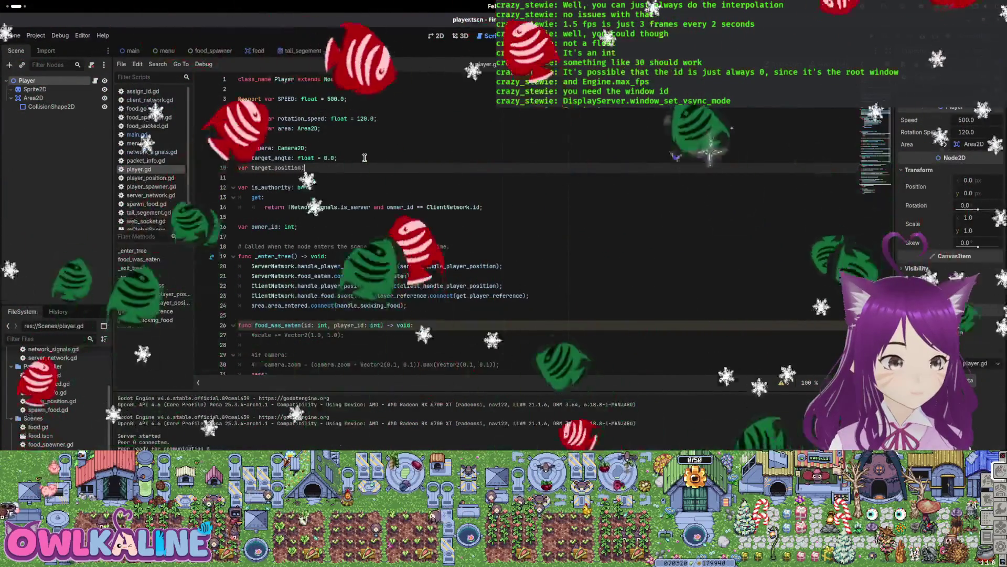
type(";")
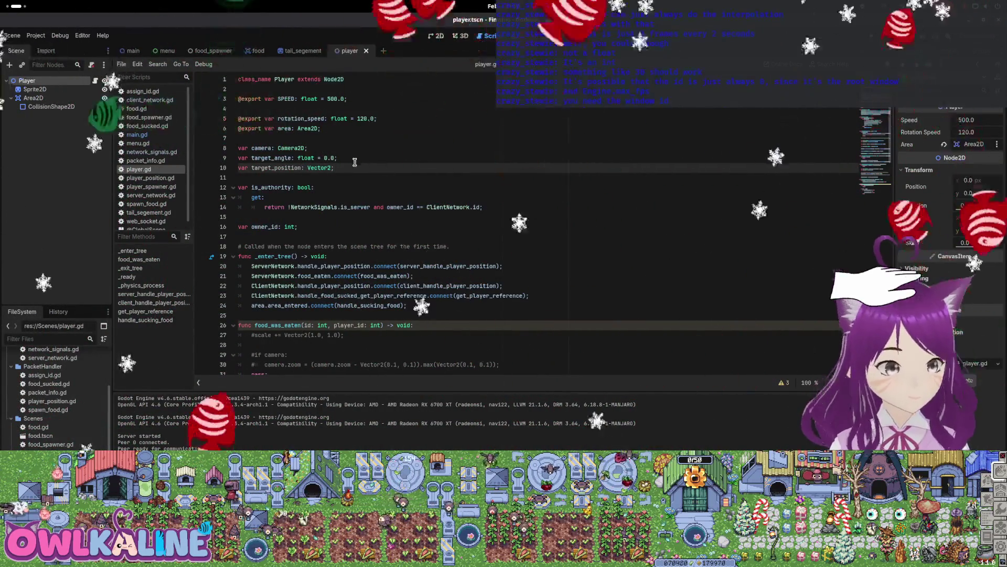
Step: Add 'target_position = position;' at the end of _enter_tree and save player.gd
scroll(315, 165, "down", 2)
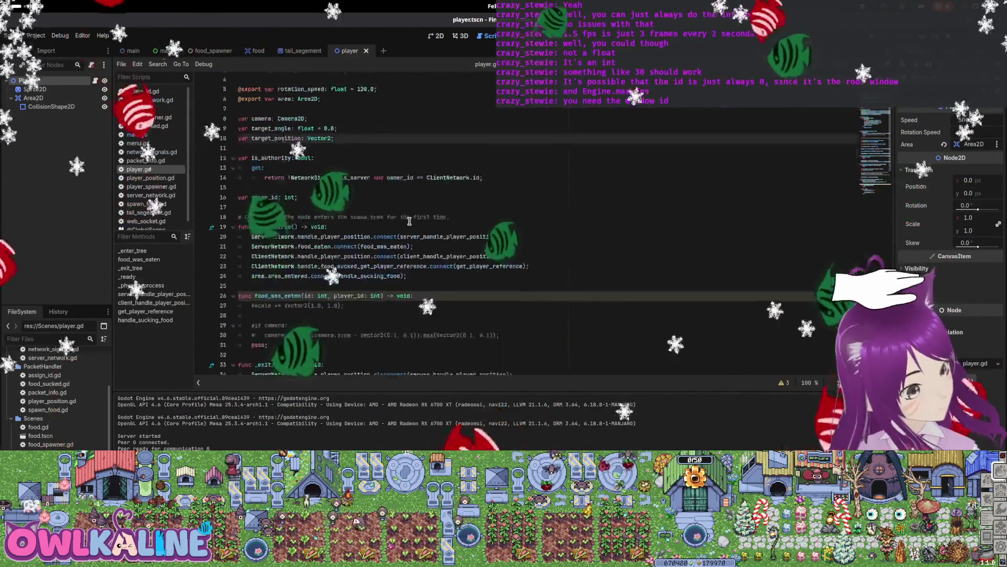
left_click(463, 240)
key("Return")
type("target")
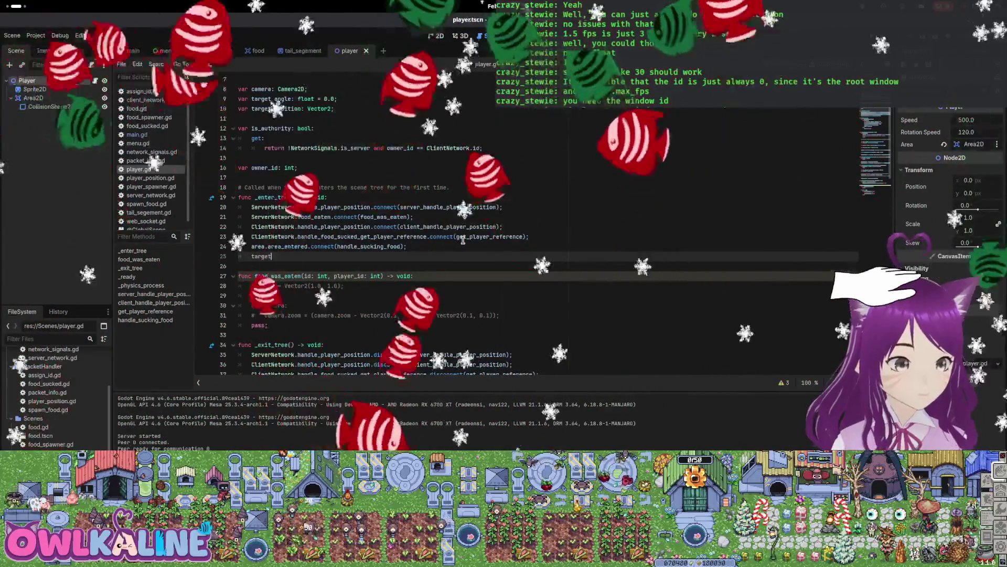
type("_position = position")
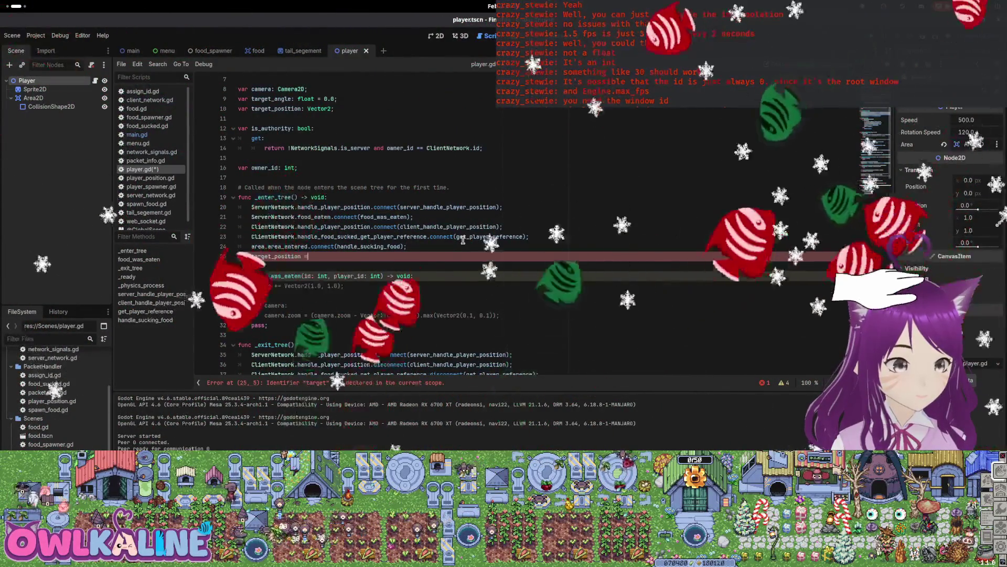
type(";")
key("ctrl+s")
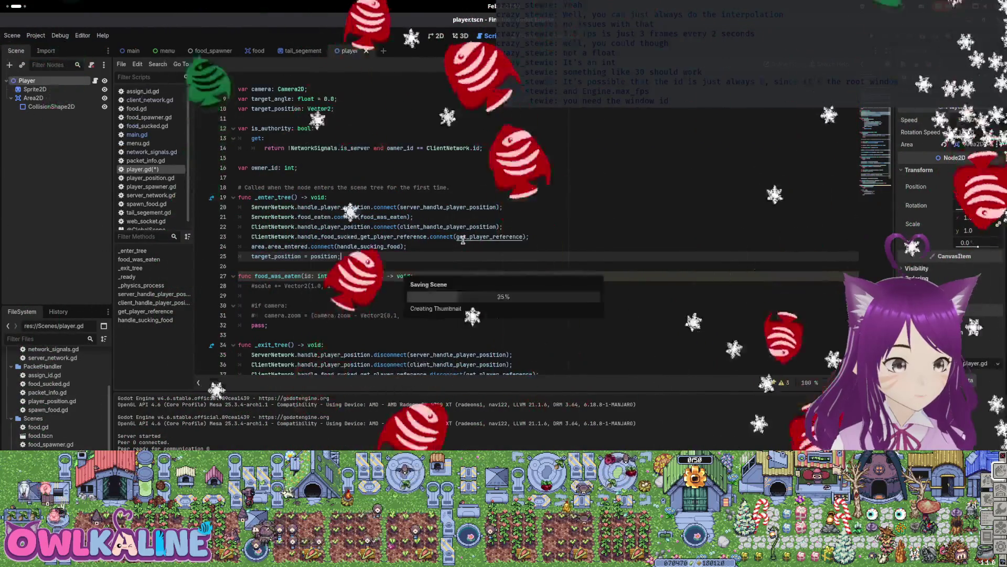
scroll(414, 225, "down", 6)
scroll(362, 223, "down", 5)
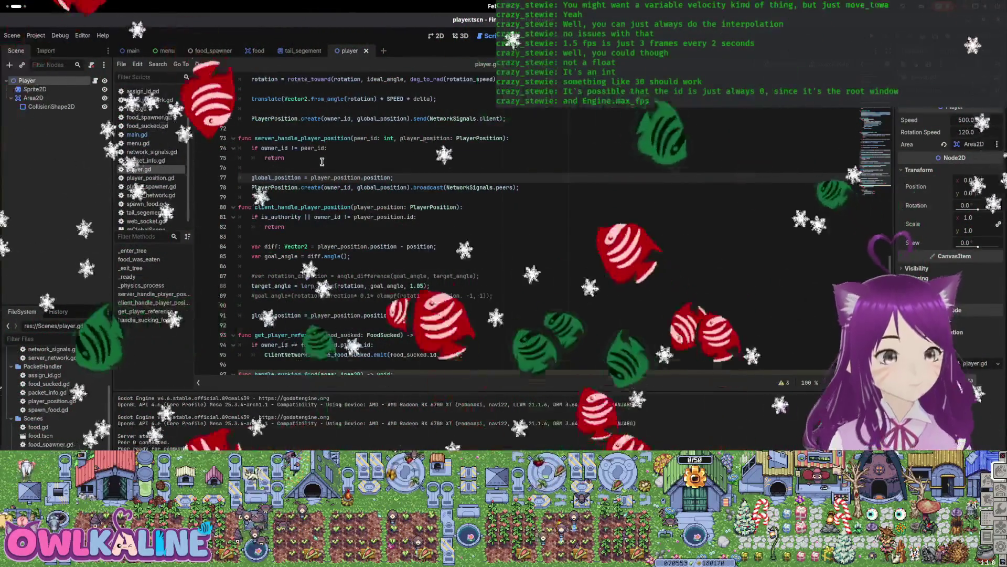
Step: Delete the goal_angle and rotation_direction comment lines in client_handle_player_position
scroll(313, 207, "down", 2)
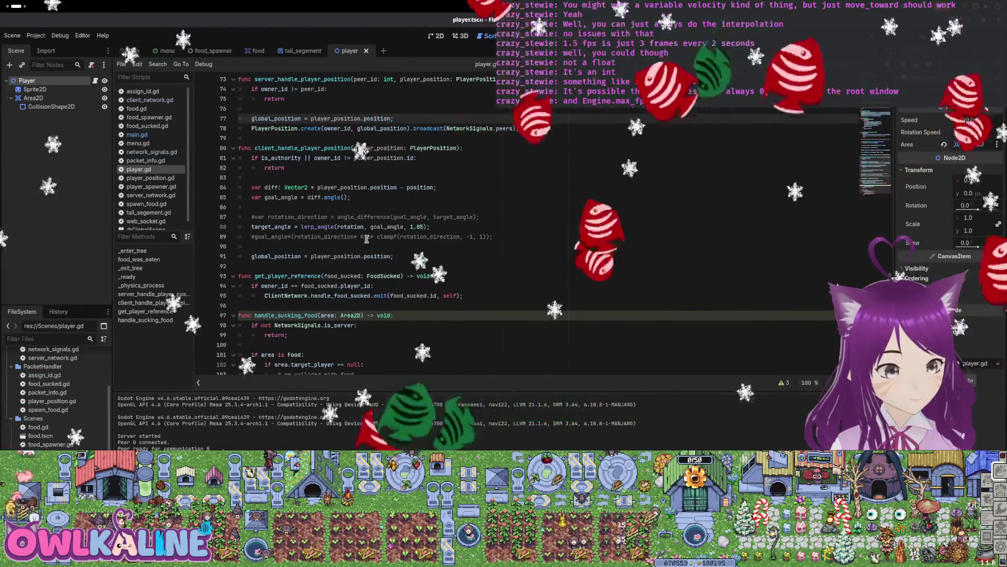
left_click(257, 256)
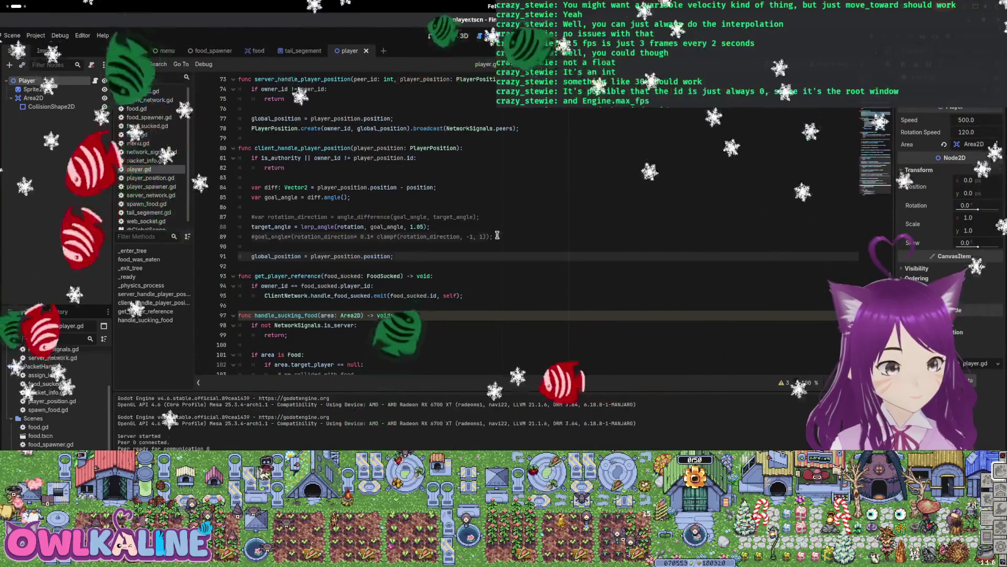
triple_click(375, 236)
key("BackSpace")
triple_click(272, 217)
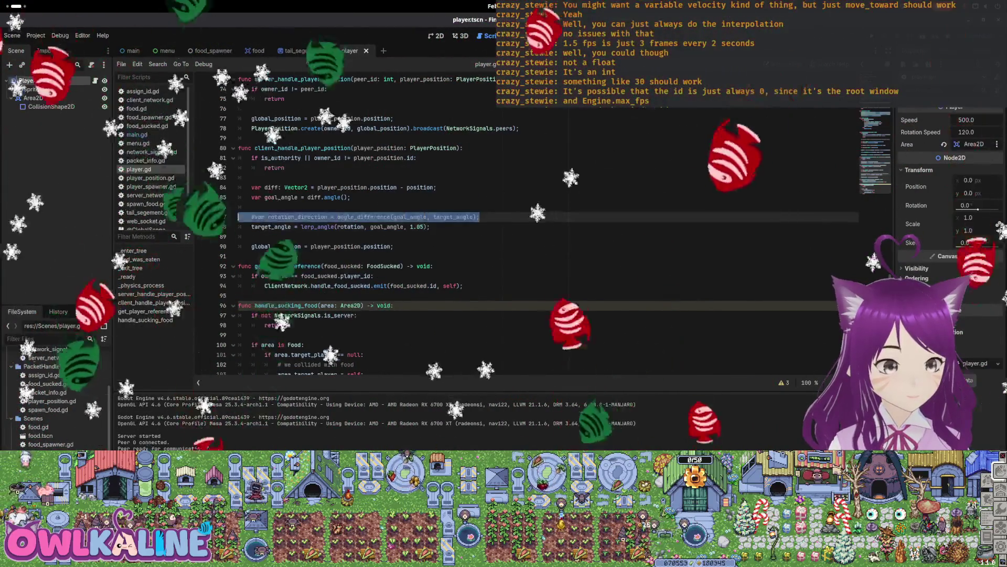
key("BackSpace")
Step: Comment out the global_position assignment and add 'target_position = player_position.position' below it
left_click(276, 232)
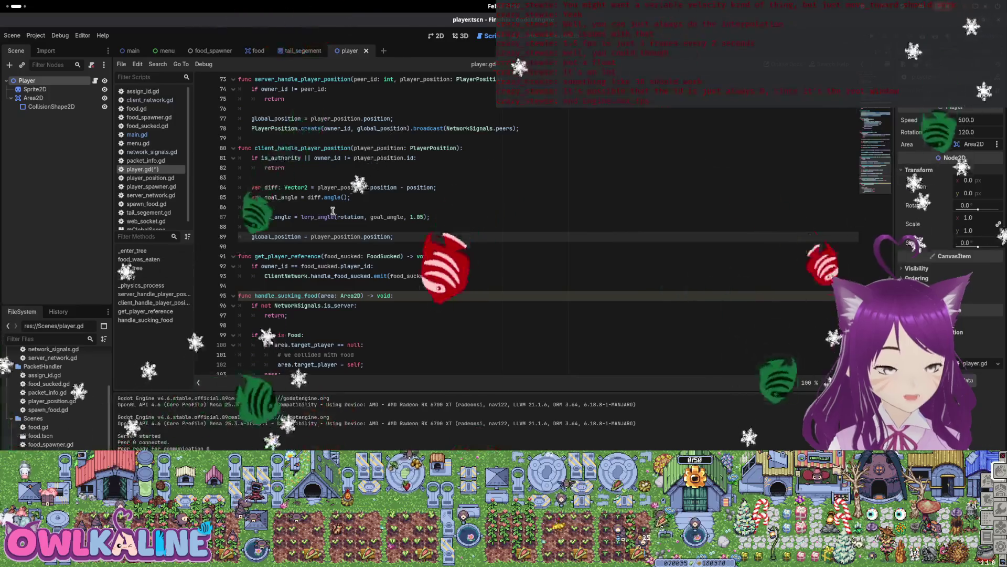
type("#")
key("End")
key("Return")
type("target_po")
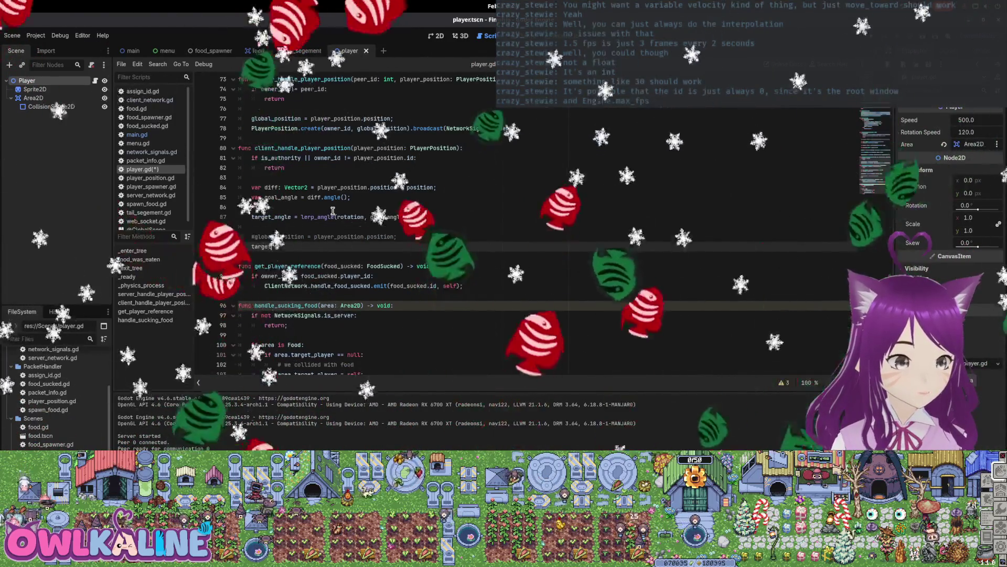
key("Return")
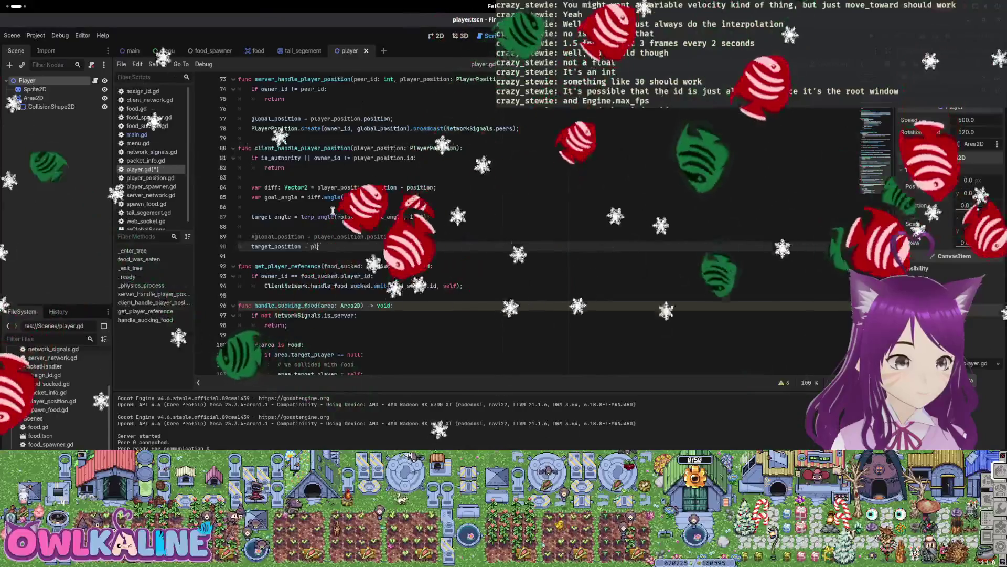
type("= player_position.po")
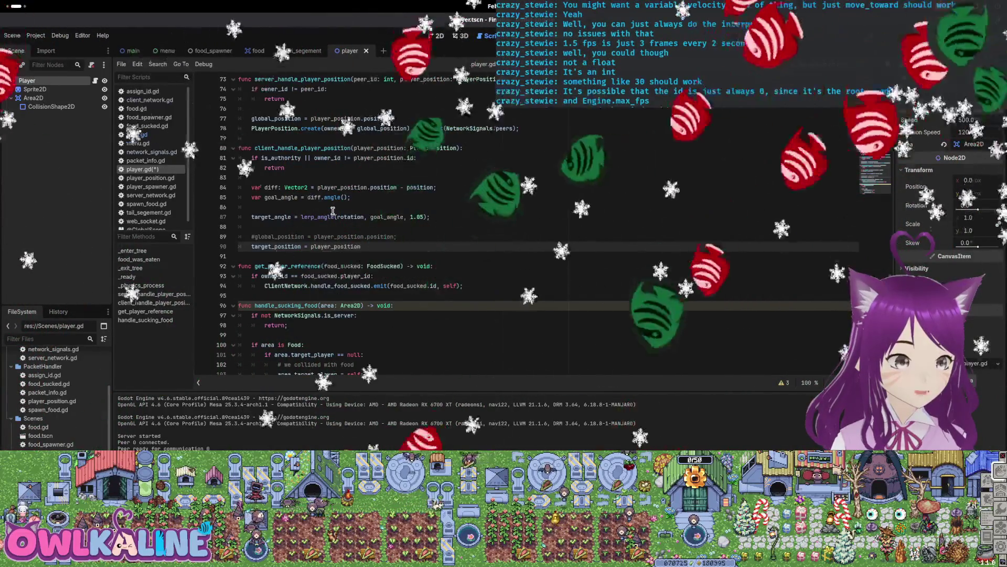
type("sition;")
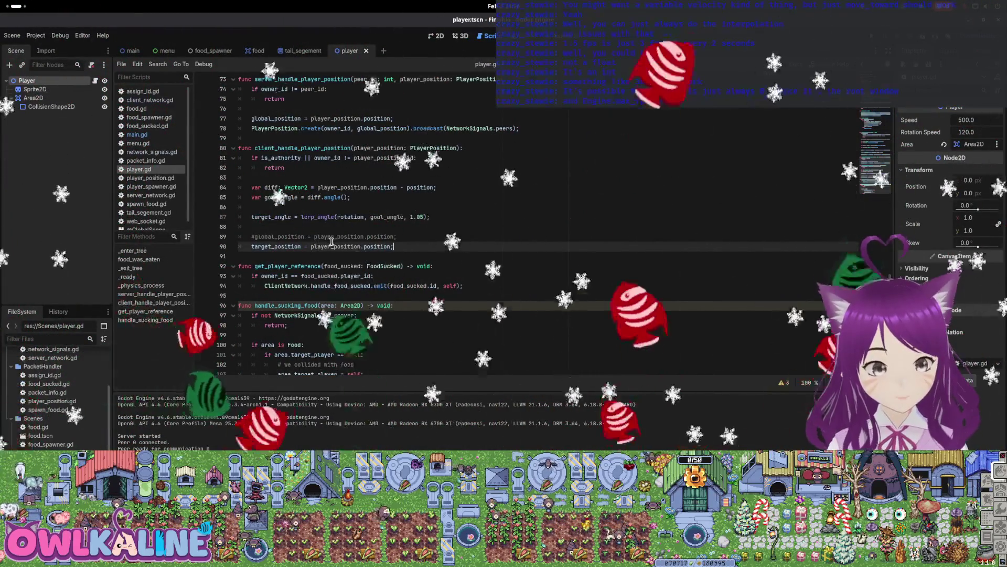
scroll(331, 243, "up", 4)
scroll(331, 243, "up", 6)
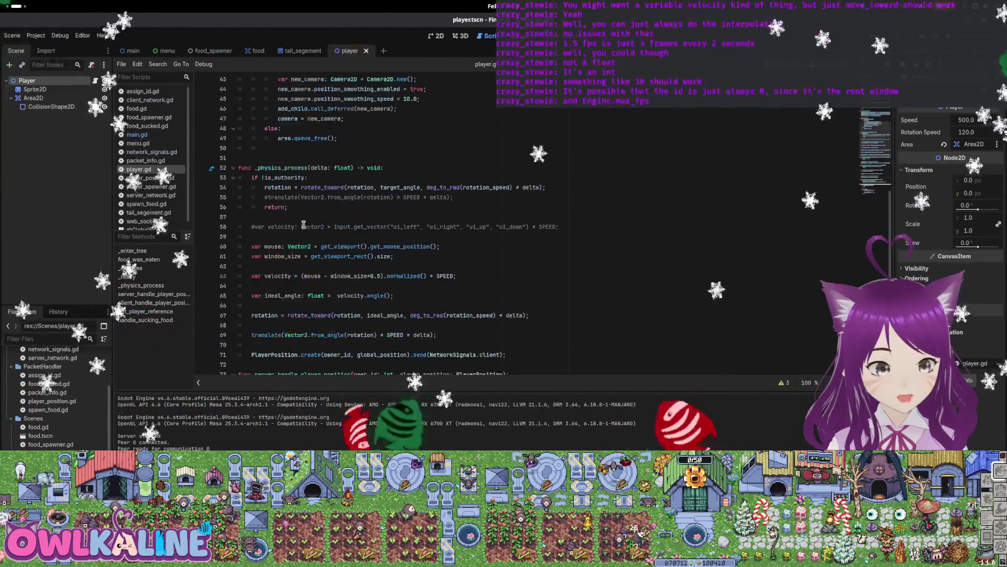
Step: Add a move_toward line toward target_position at delta * SPEED below line 54
left_click(558, 188)
key("Return")
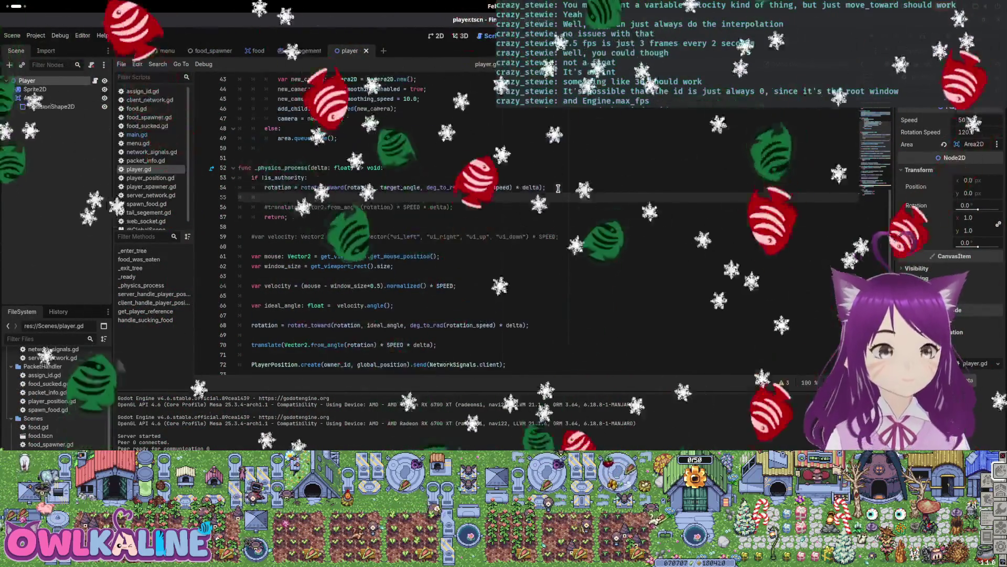
type("globa")
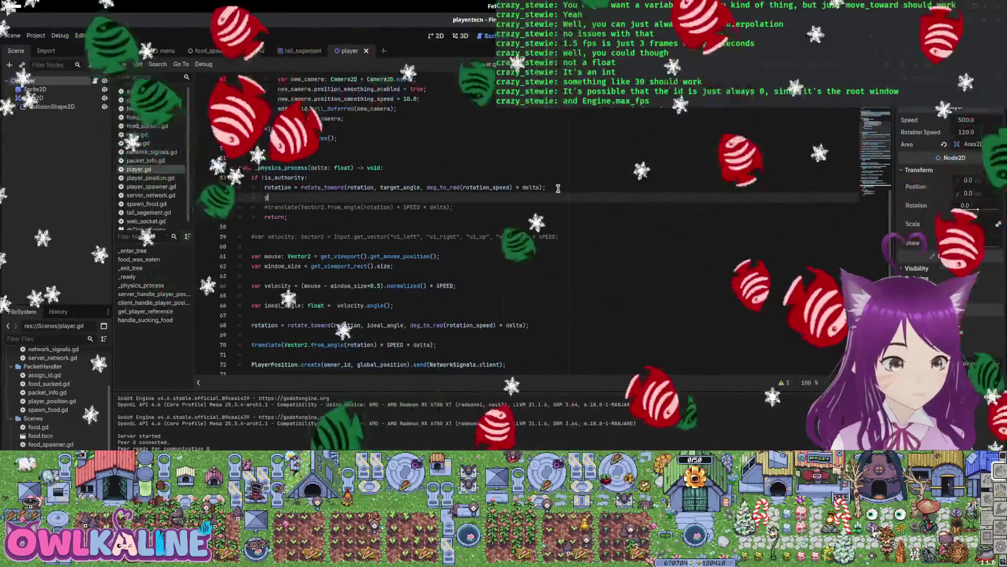
type("l_position")
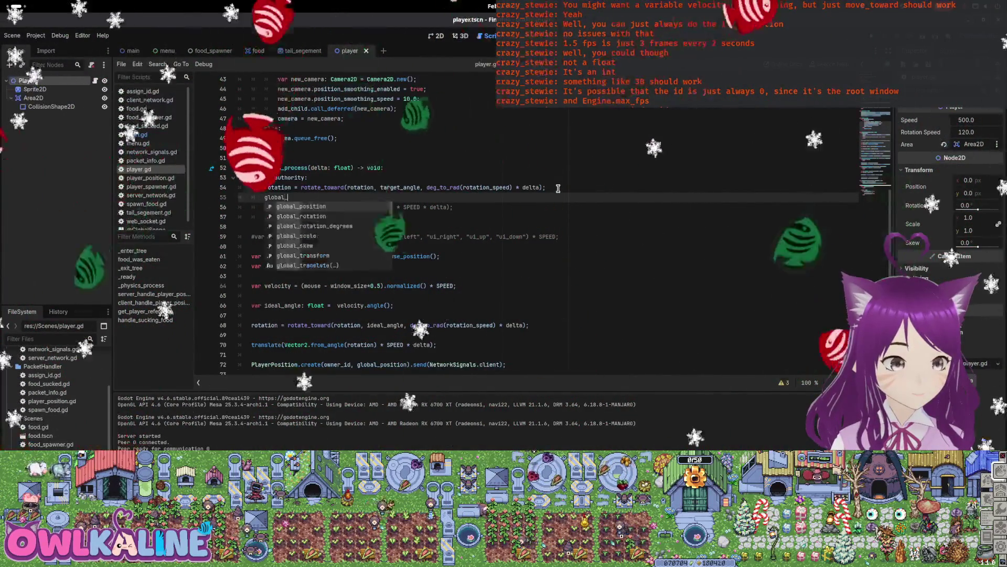
type(" = move_")
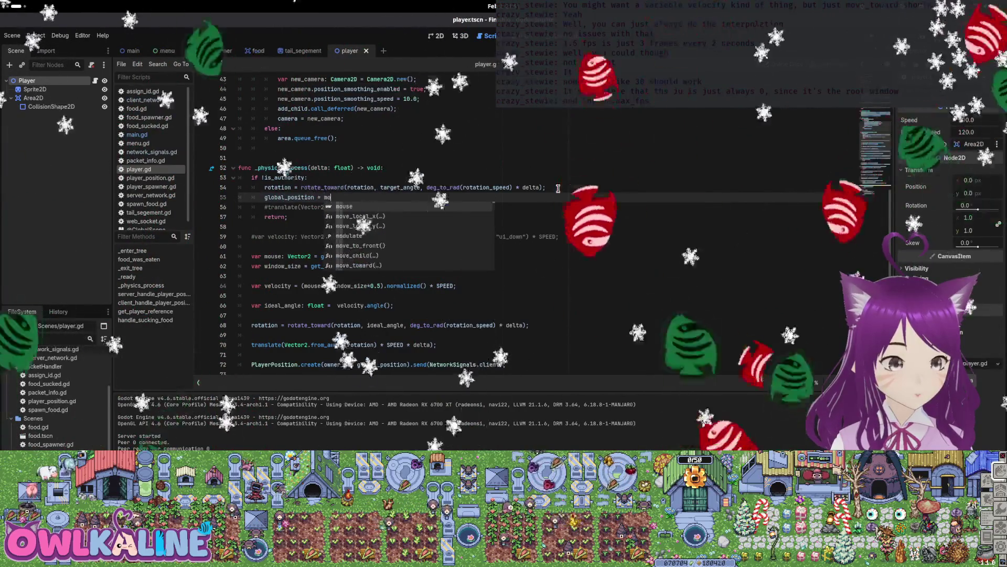
type("tow")
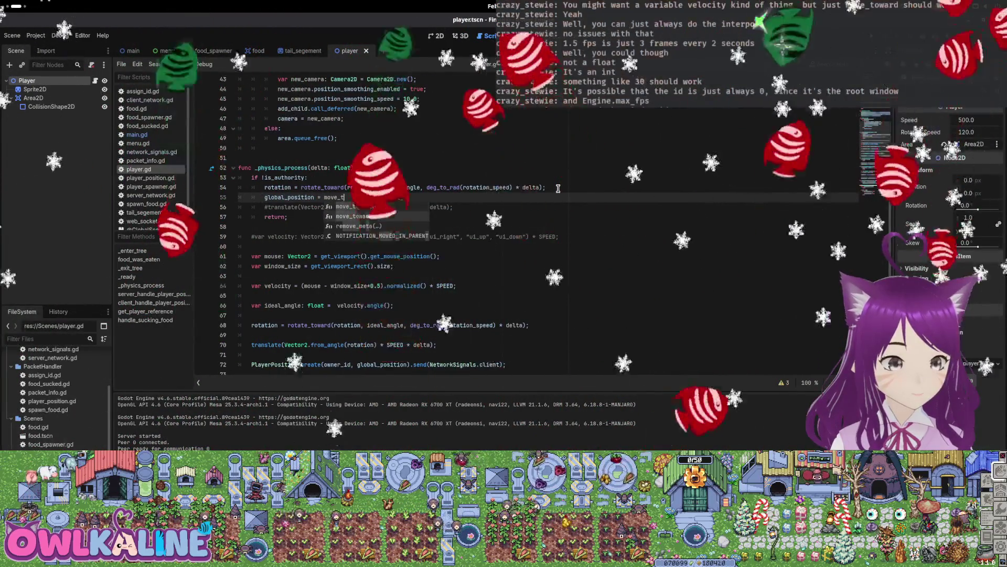
key("Return")
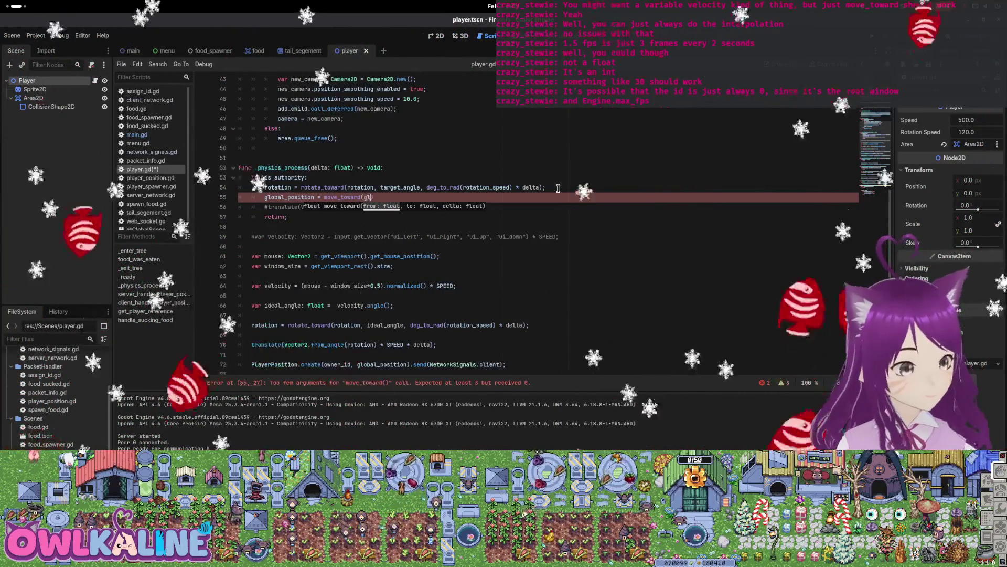
key("Return")
type(", ")
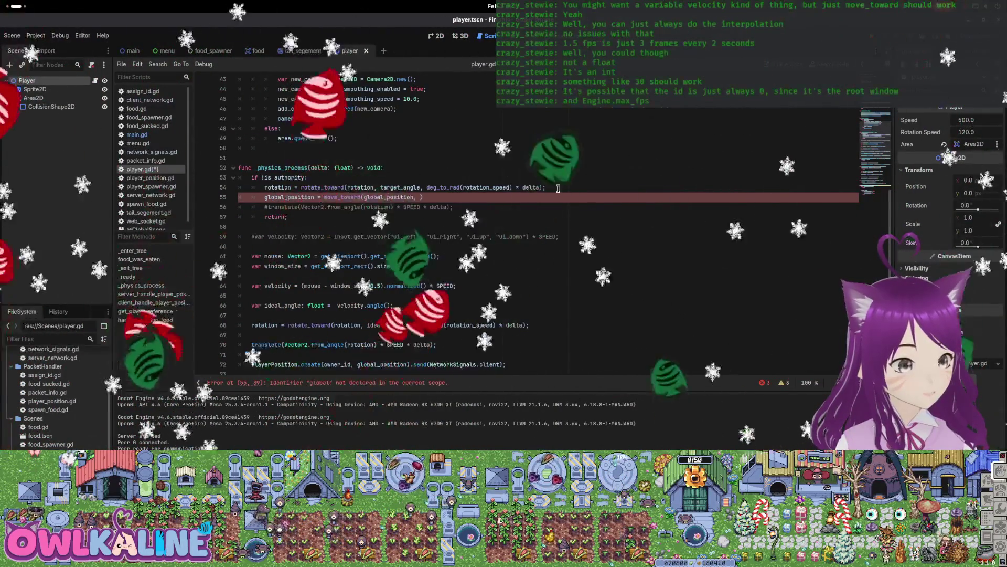
type("target")
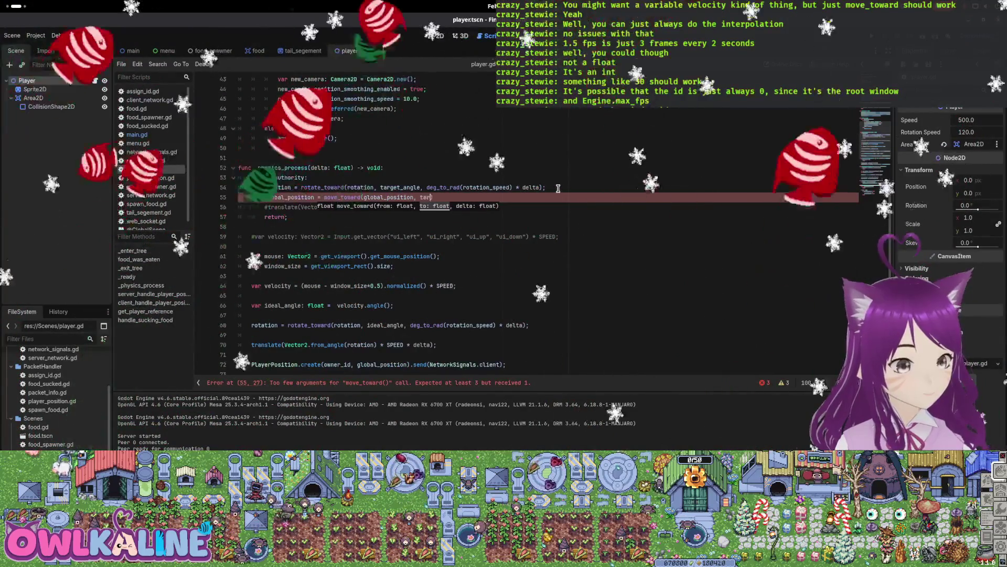
type("_position, ")
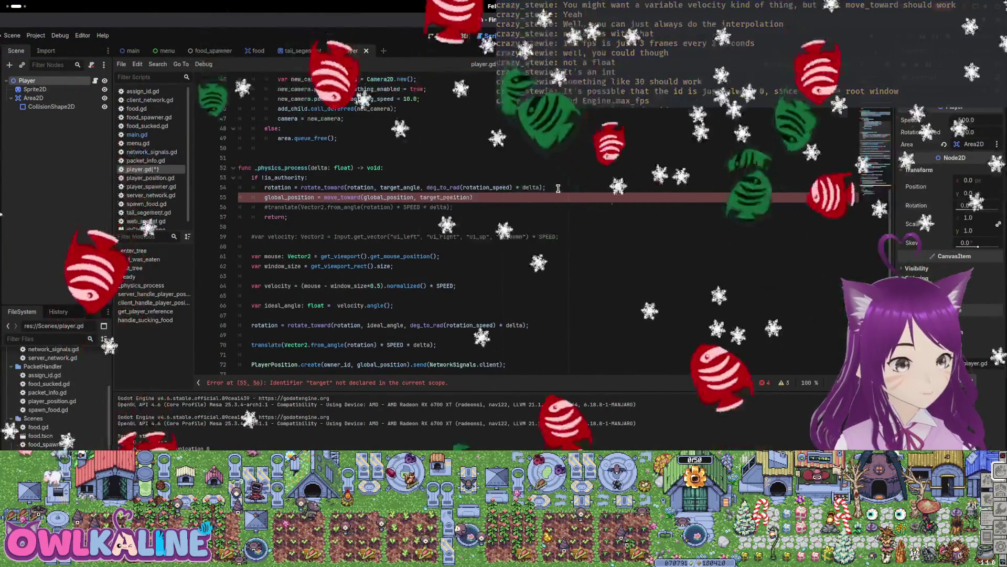
type("delta * SP")
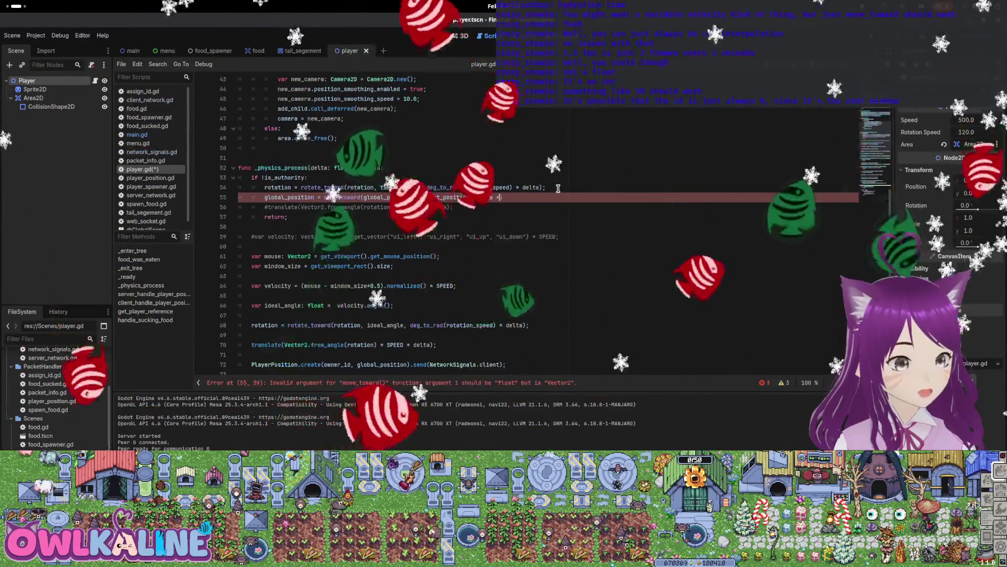
type("EED")
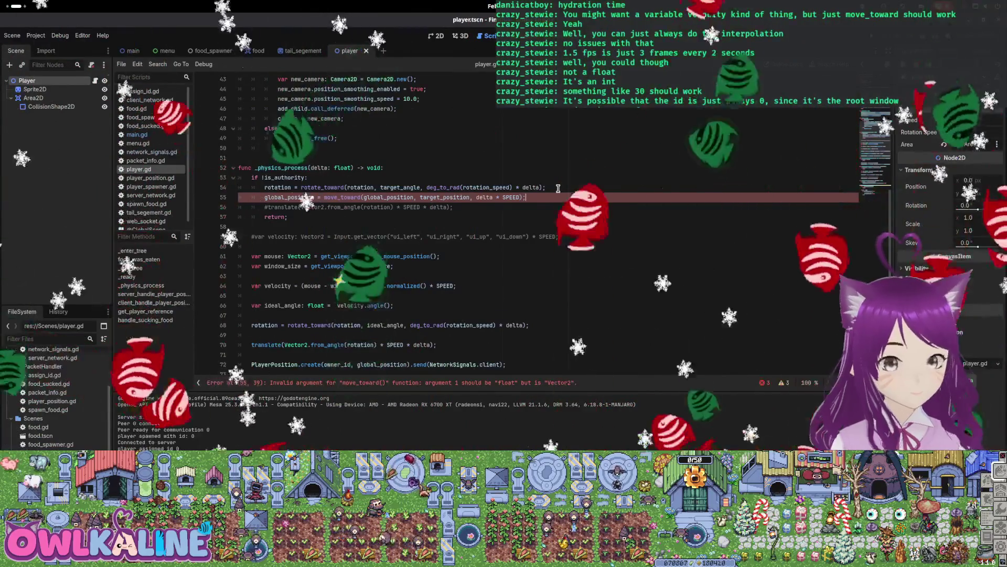
key("End")
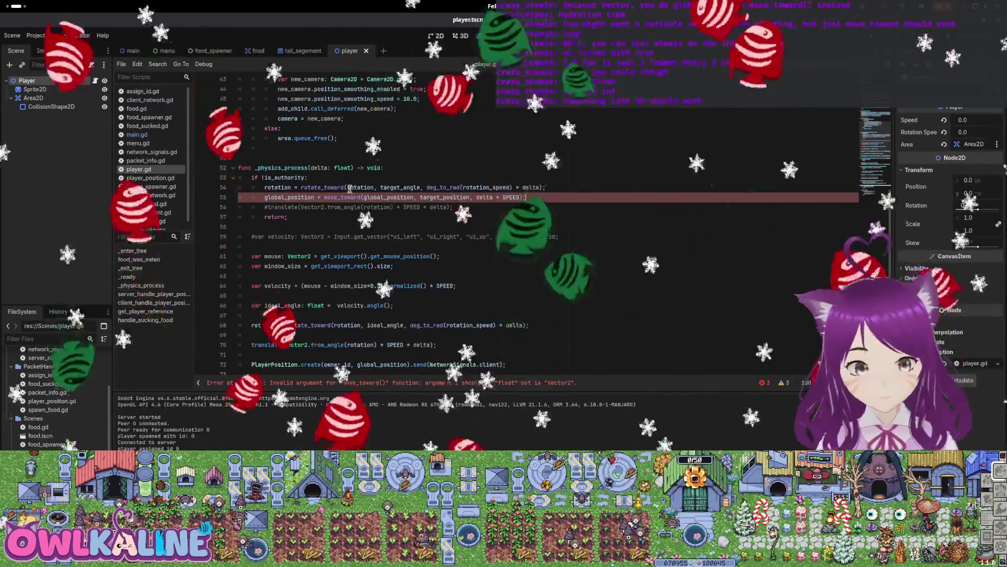
Step: Fix it to global_position.move_toward(target_position, delta * SPEED) and save player.gd
left_click(324, 197)
key("BackSpace")
key("BackSpace")
key("BackSpace")
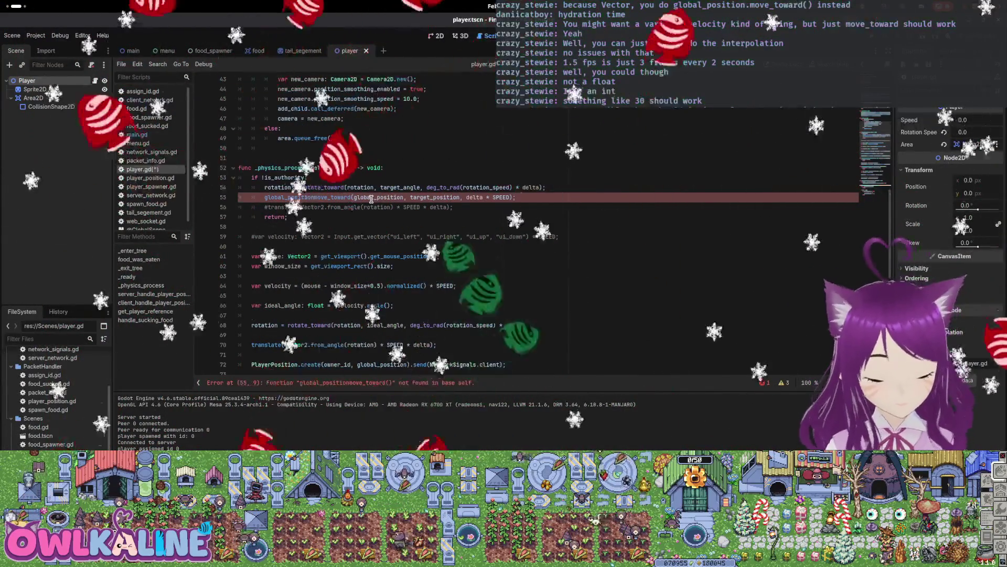
key("ctrl+Delete")
key("BackSpace")
key("Delete")
key("Delete")
key("ctrl+s")
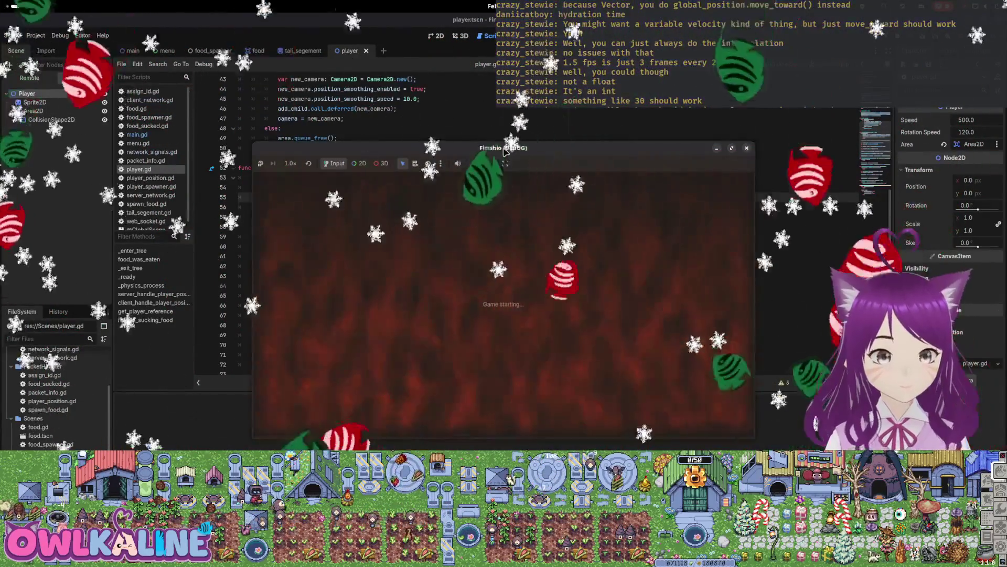
Step: Start the server in the second game window, test movement, then switch back to the editor
left_click(381, 220)
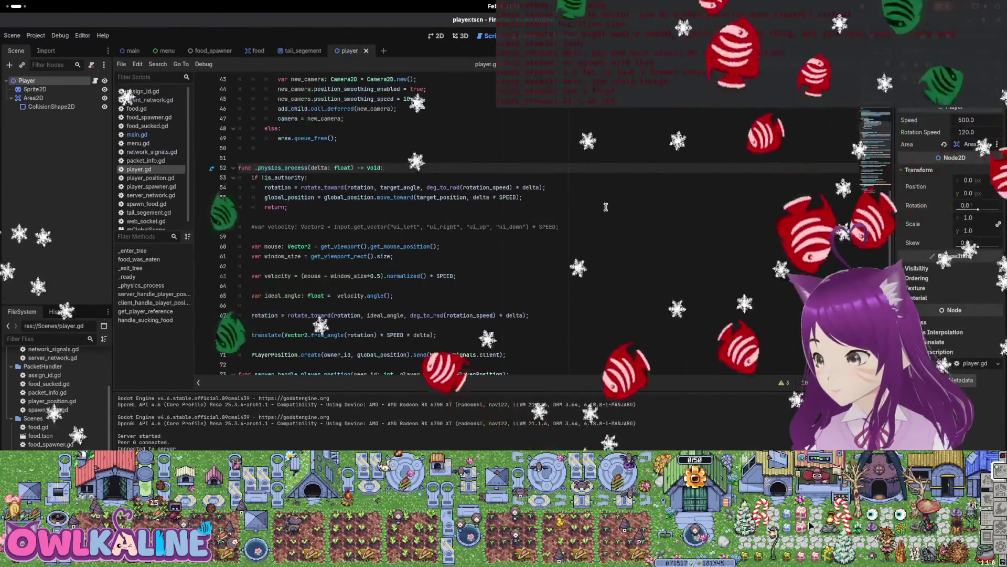
key("super")
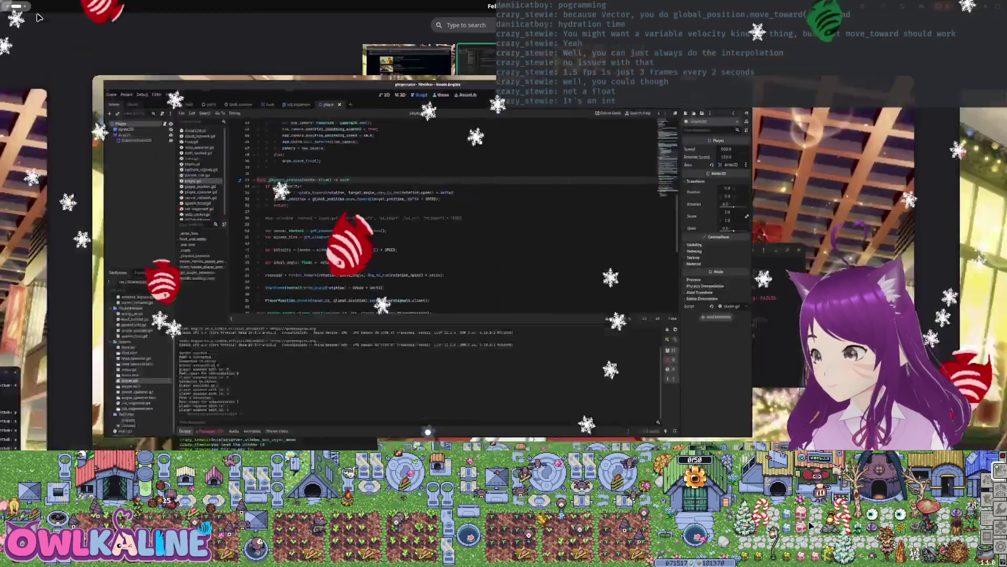
key("super")
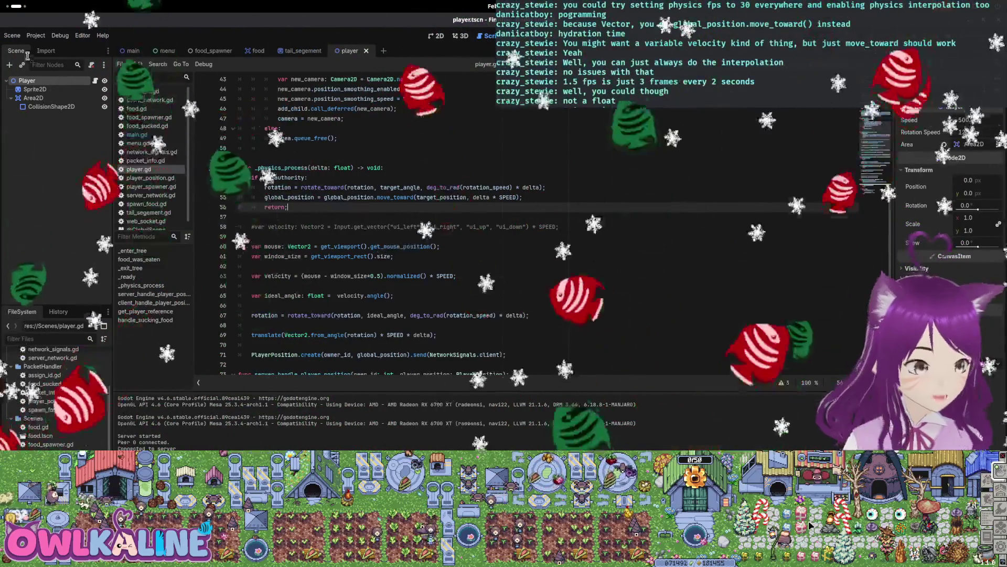
left_click(12, 35)
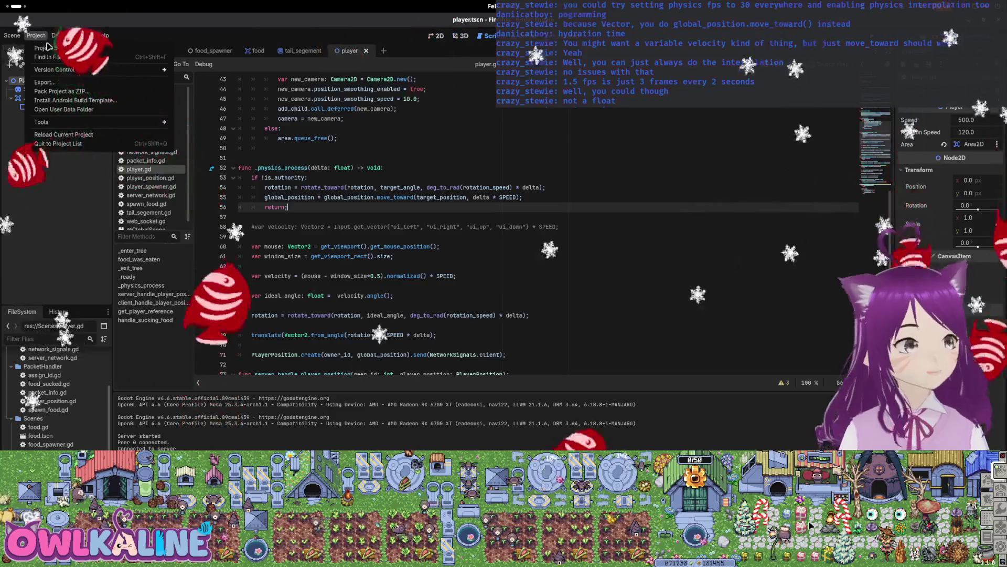
left_click(48, 48)
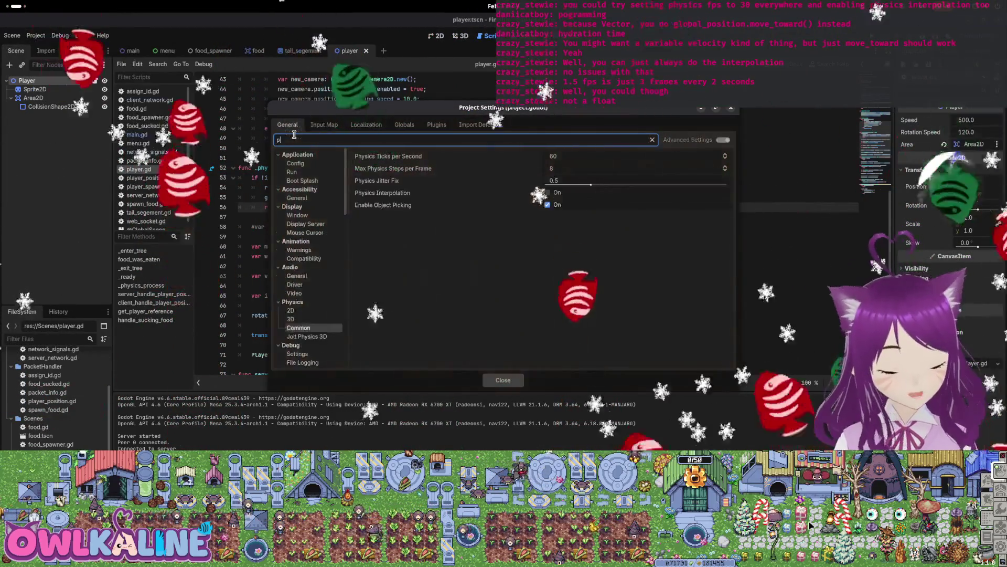
type("hy")
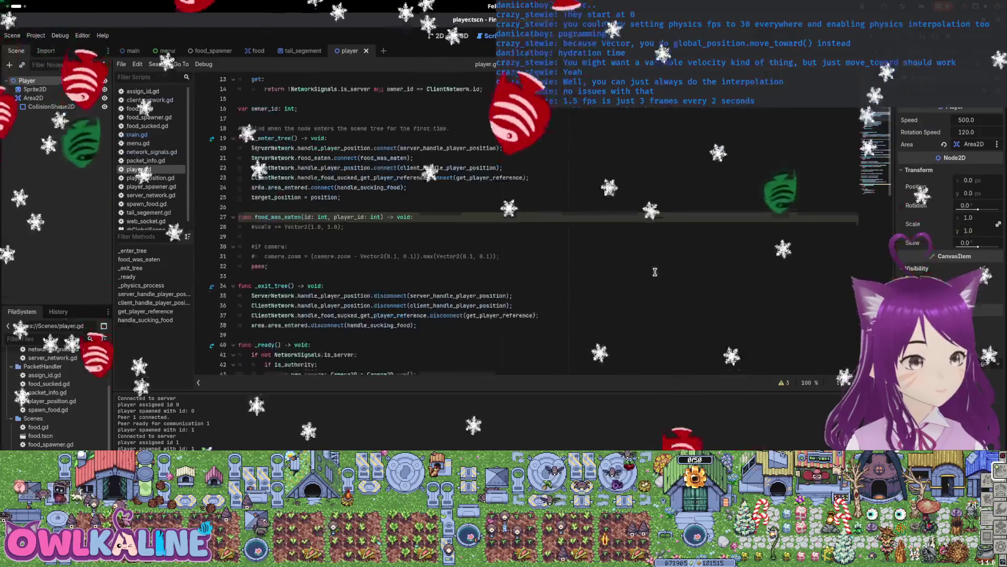
Step: Add 'return;' and select part of the target_position assignment on line 90
type("return;")
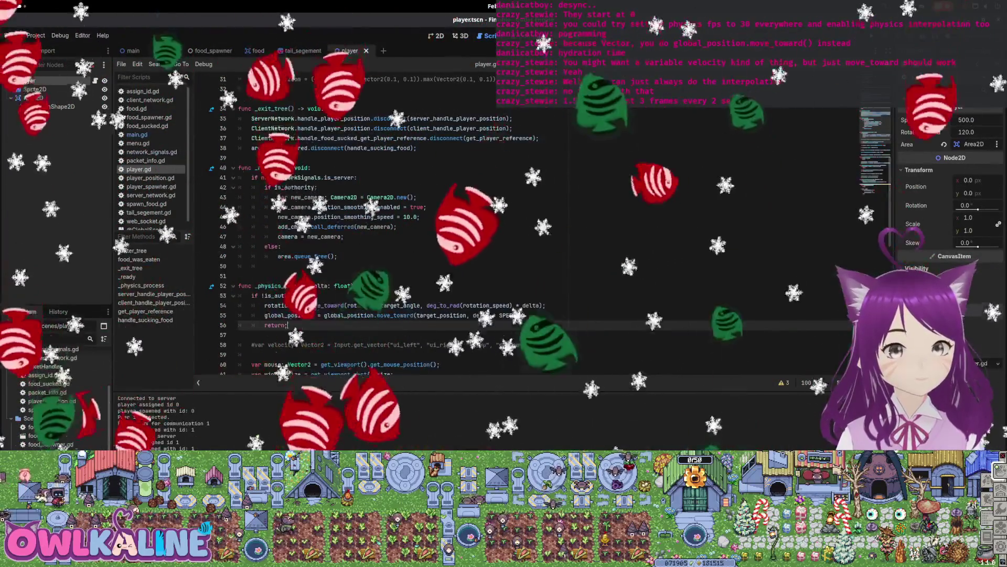
scroll(612, 266, "down", 3)
scroll(349, 236, "down", 12)
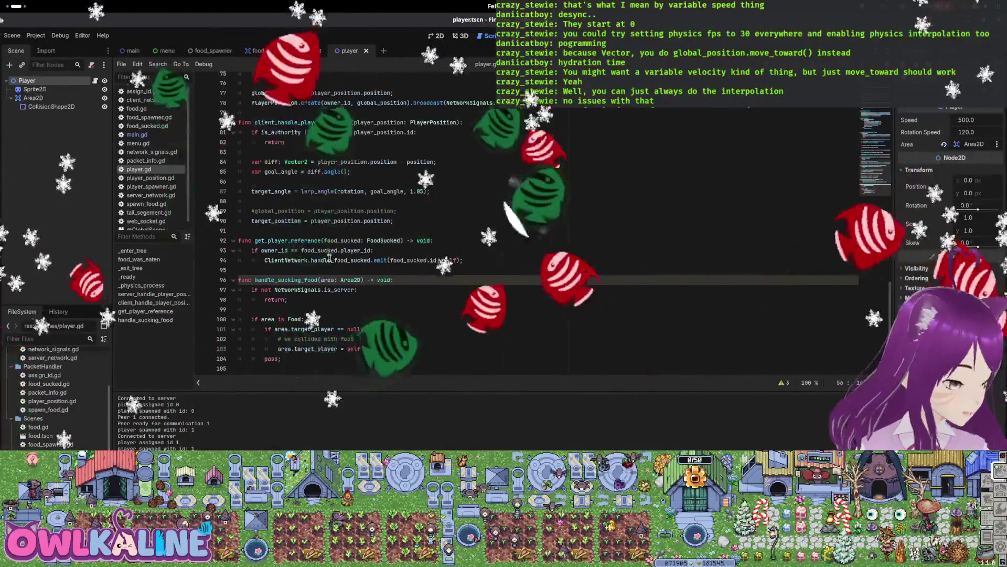
scroll(313, 218, "up", 1)
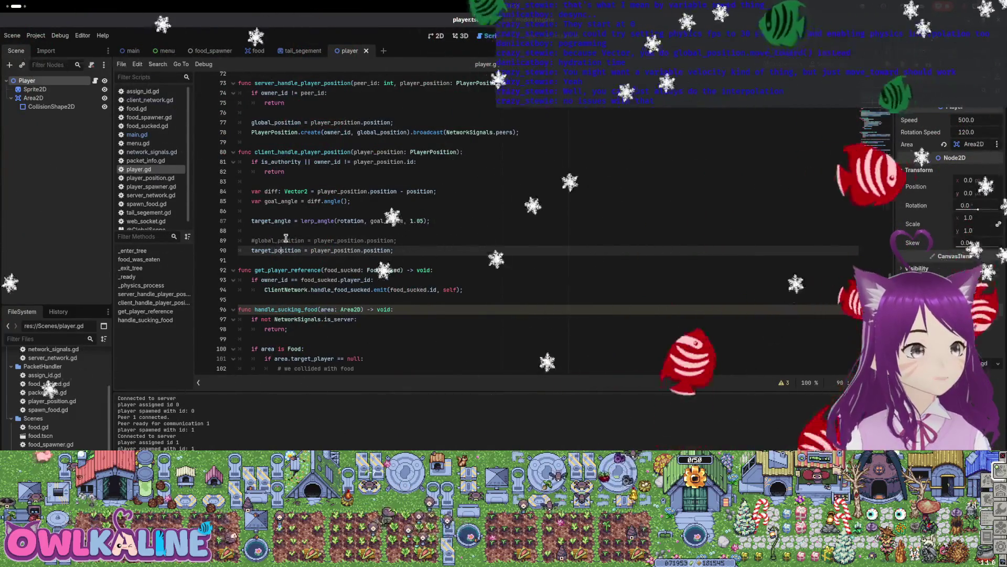
scroll(286, 239, "up", 1)
left_click(312, 261)
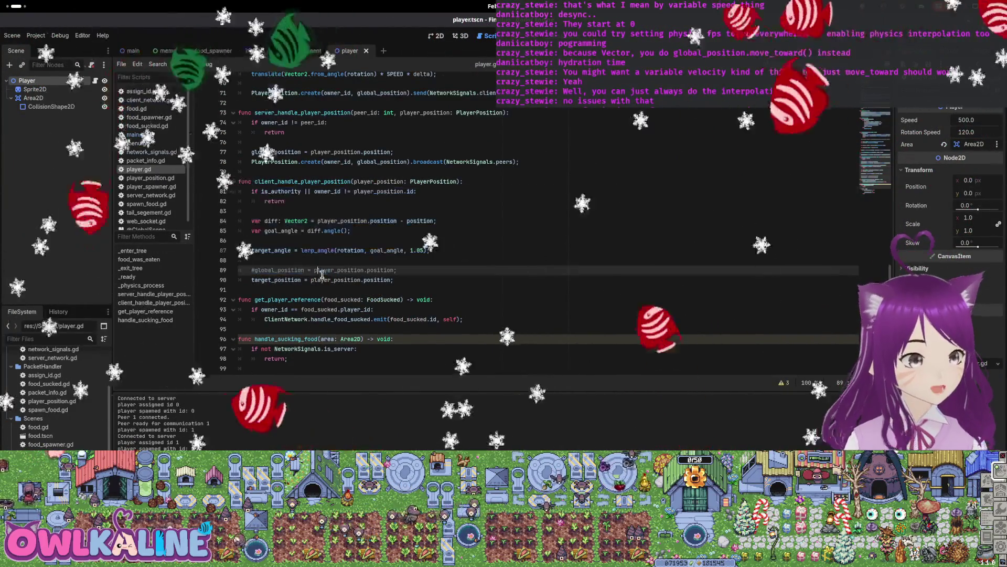
left_click_drag(277, 280, 376, 280)
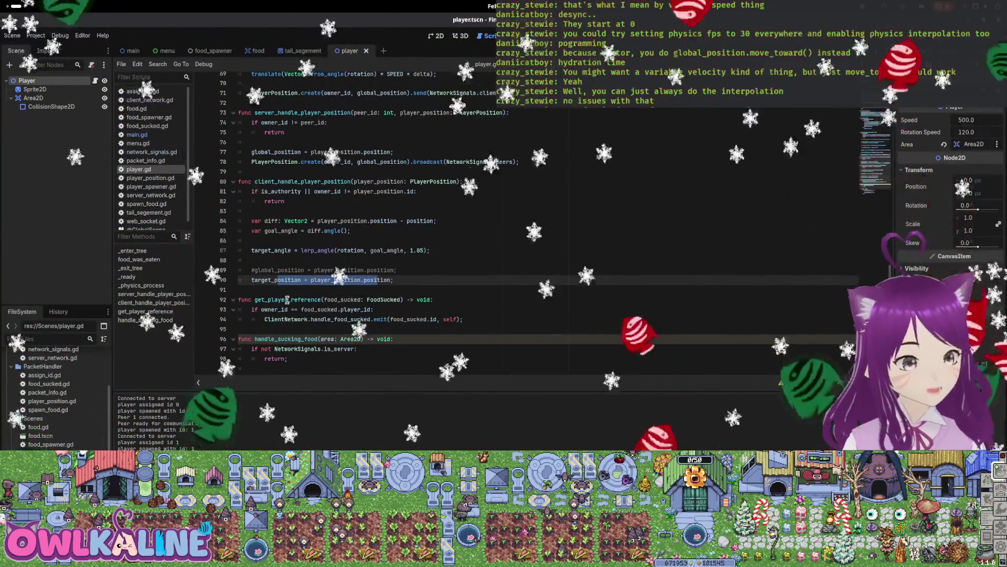
Step: Put an 'if global_position.distance_squared_to(player_position.position) >' check above the position snap
left_click(503, 271)
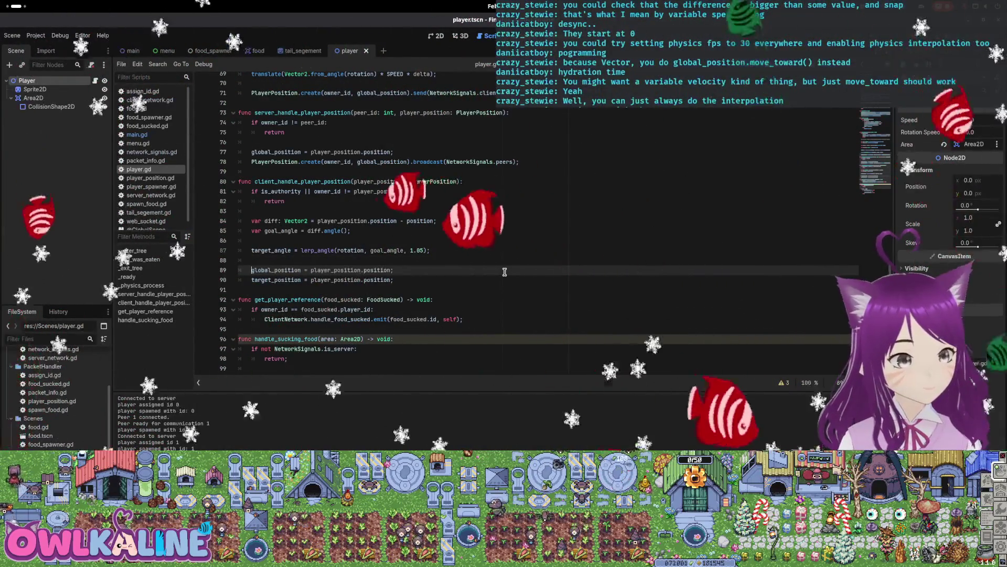
key("Return")
key("Tab")
key("Up")
type("if global_posit")
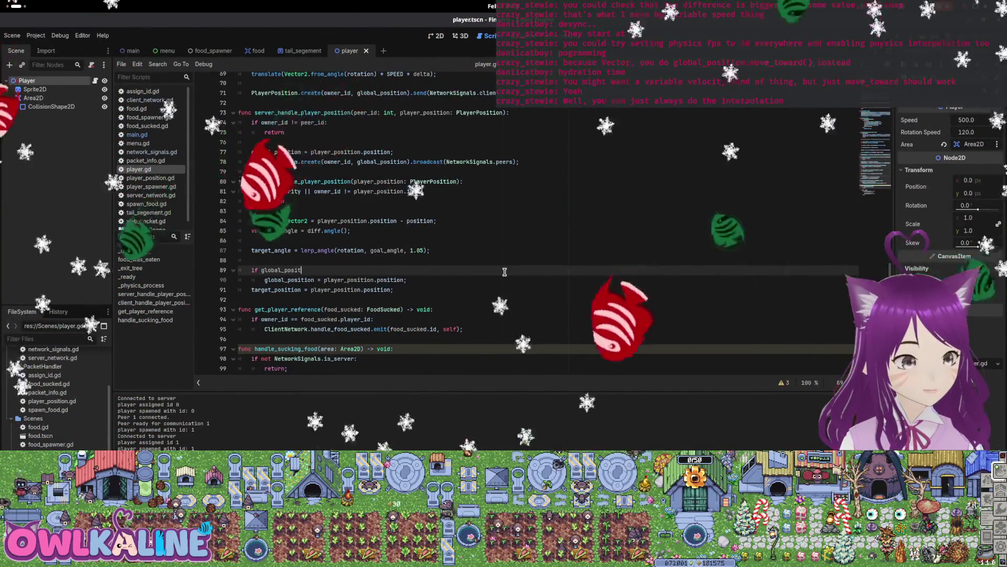
type("ion.di")
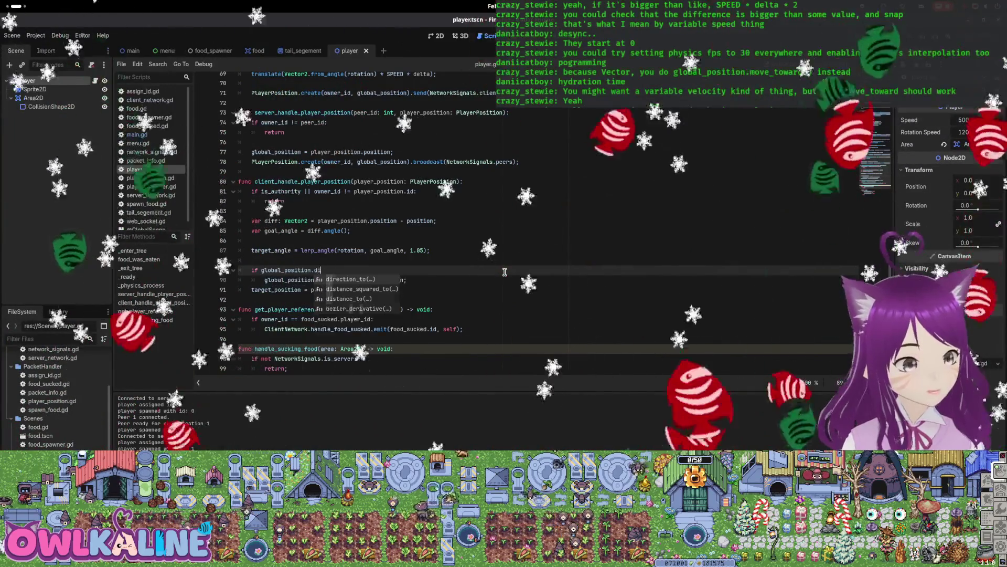
key("Down")
key("Return")
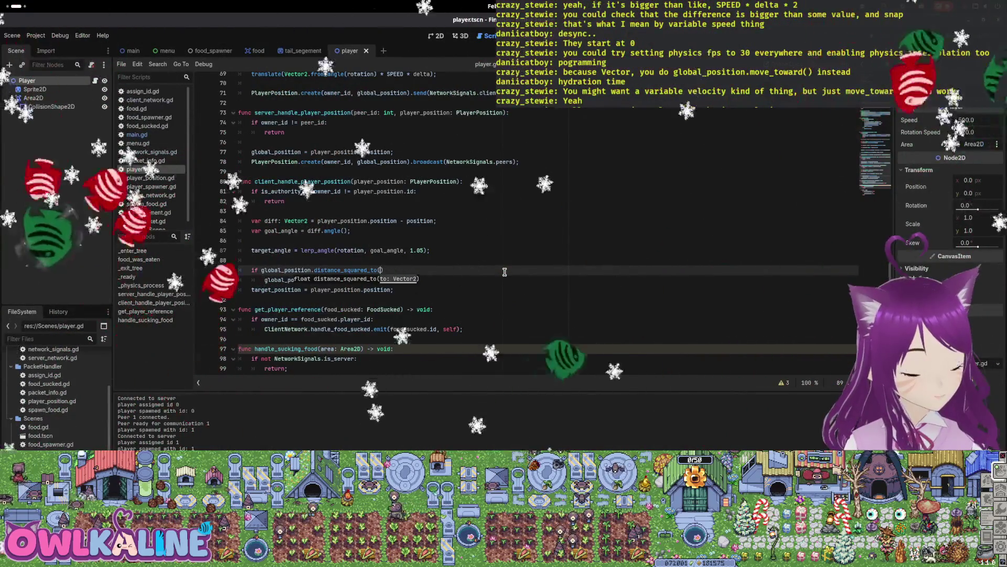
type("player_position.position) >")
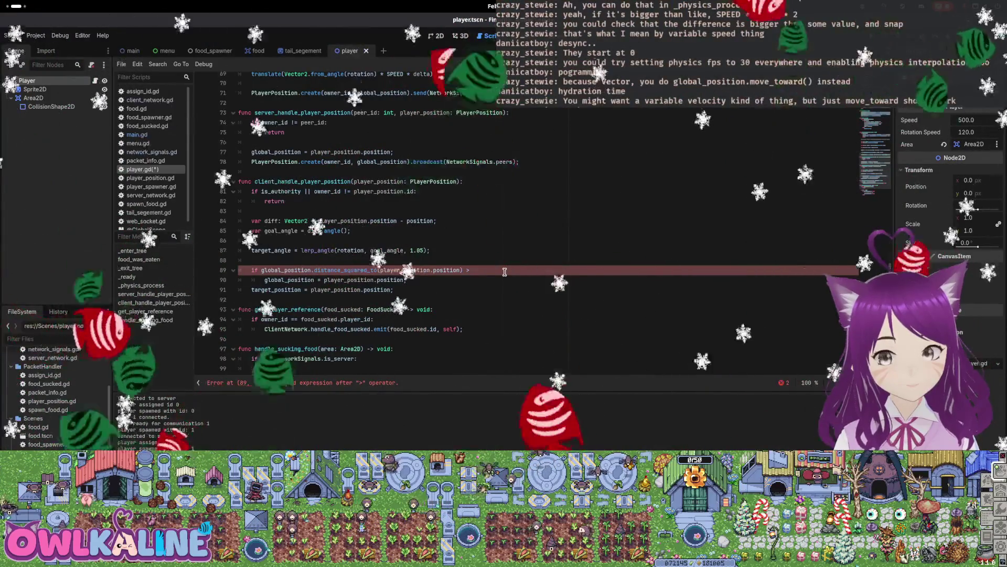
Step: Remove the unfinished snap check from client_handle_player_position
key("super")
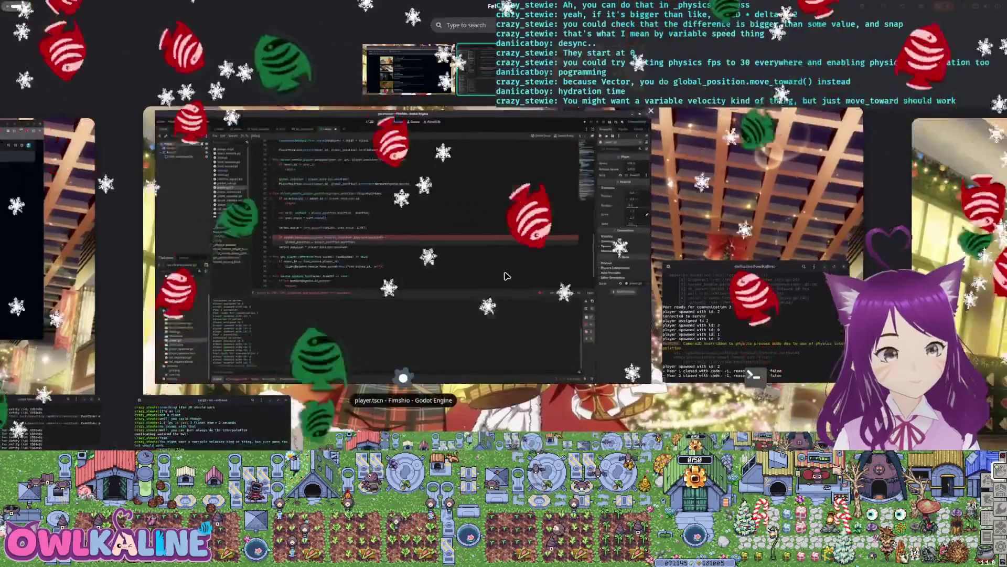
key("super")
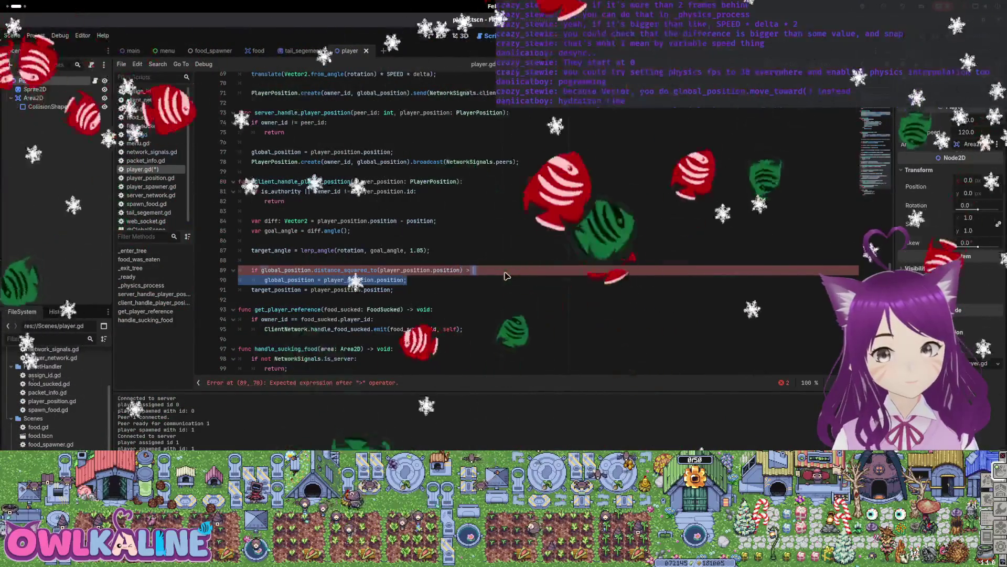
key("BackSpace")
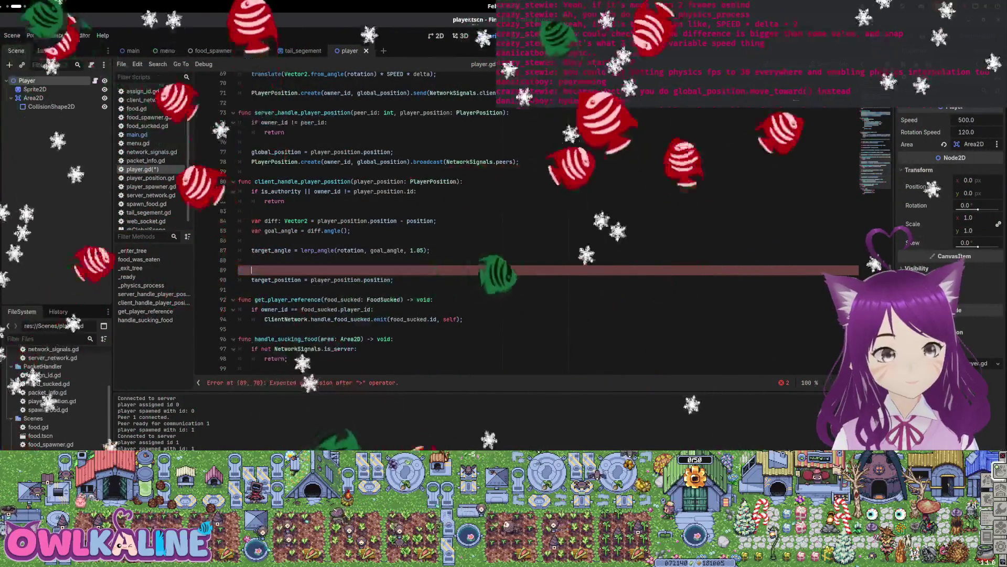
scroll(505, 275, "up", 9)
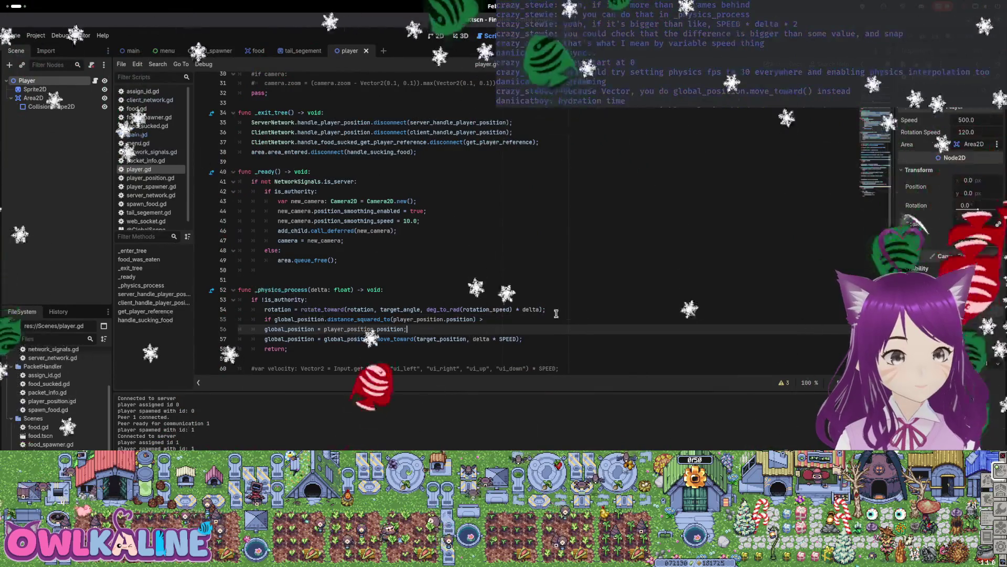
Step: Indent the snap assignment and add 'var tick_speed = delta * SPEED' above the distance check
key("Home")
key("Tab")
scroll(535, 304, "down", 1)
left_click(517, 292)
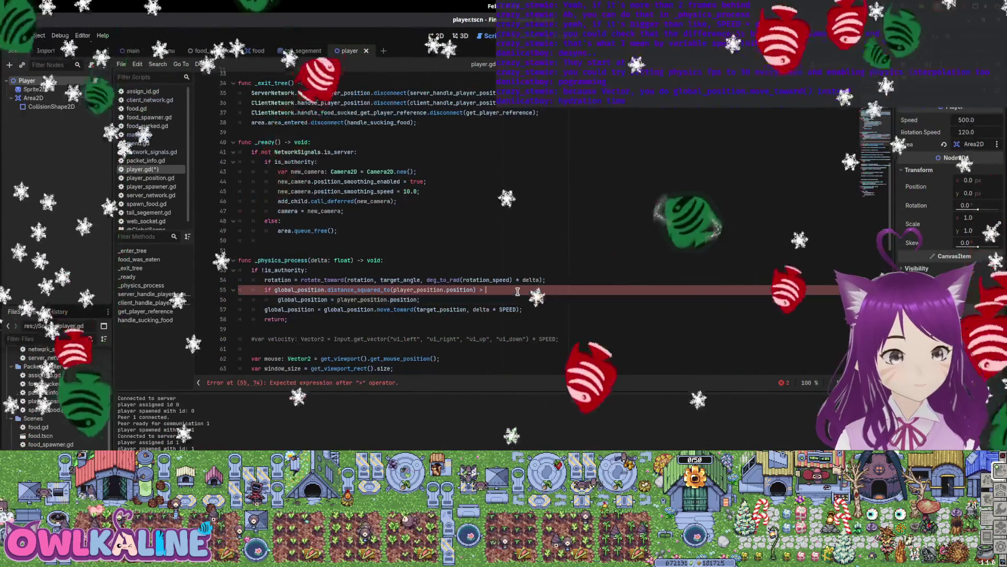
key("ctrl+shift+Return")
key("Return")
type("var ")
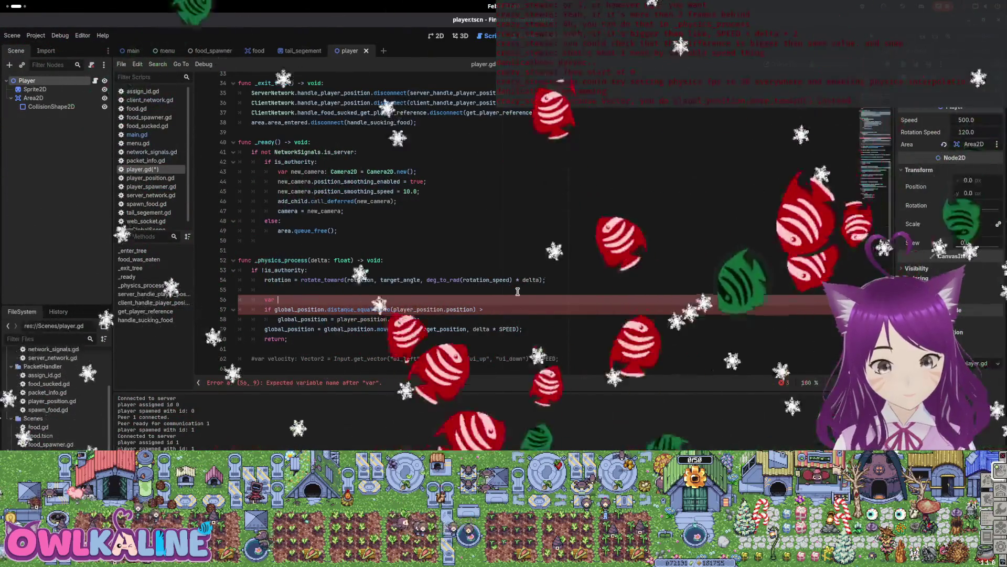
type("tick_m")
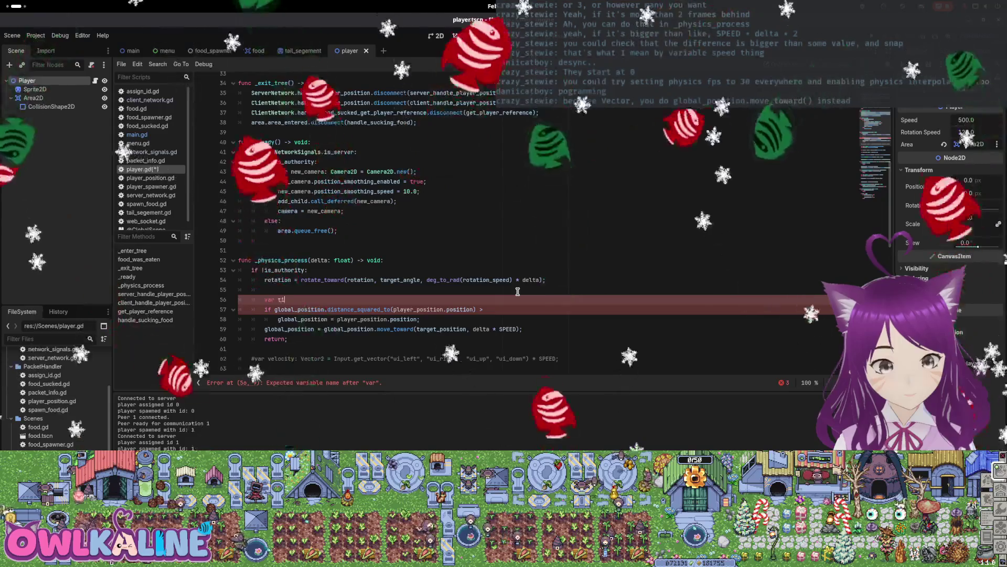
key("BackSpace")
type("speed ")
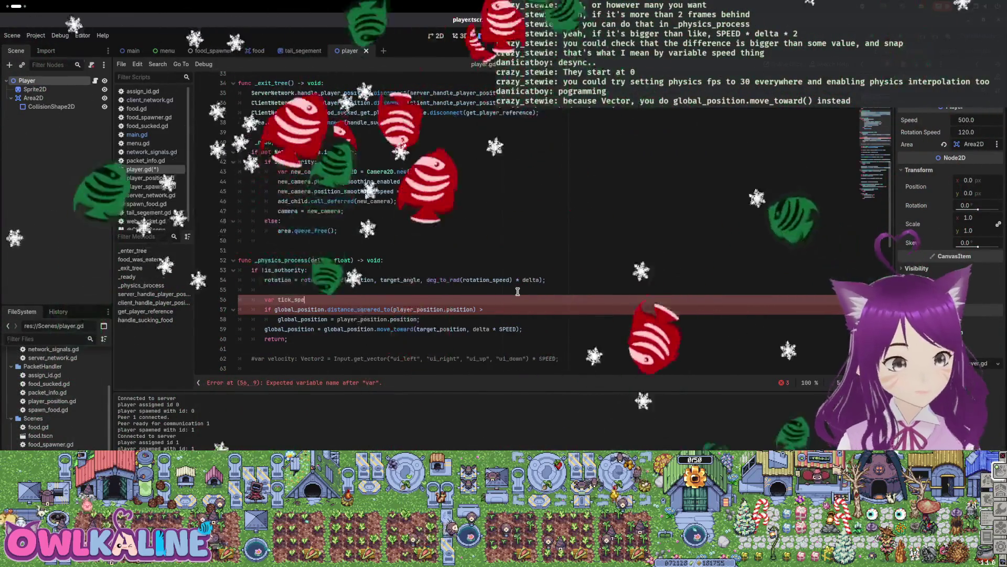
type("= delta * SPEED;")
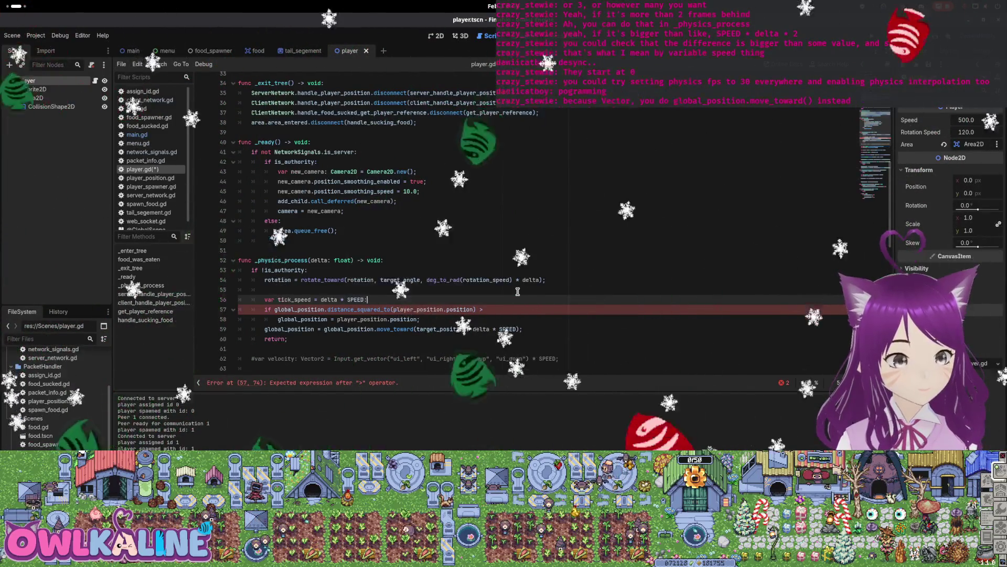
key("BackSpace")
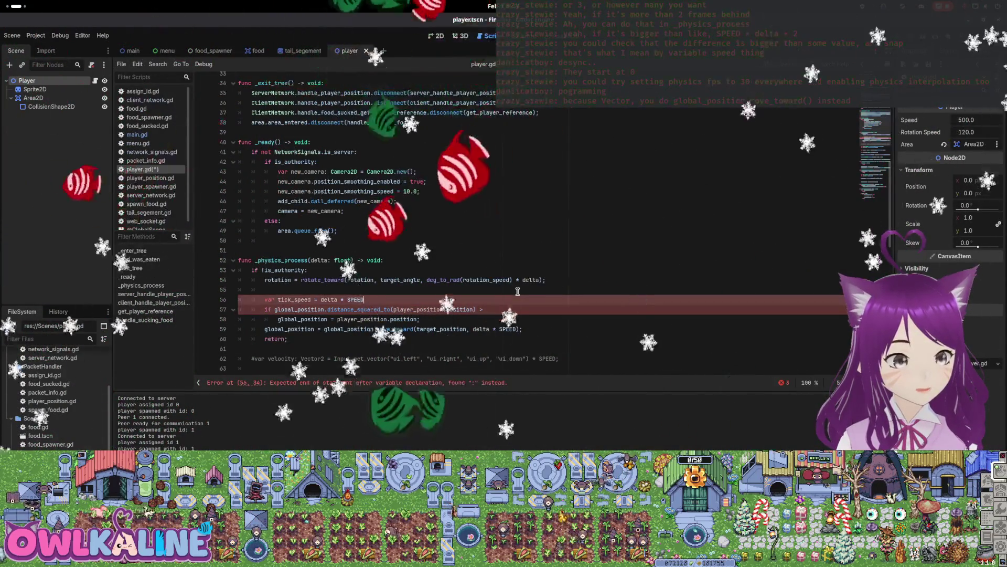
Step: Compare the distance against tick_speed * 2.0 and pass tick_speed to move_toward
key("Down")
key("End")
type("tick")
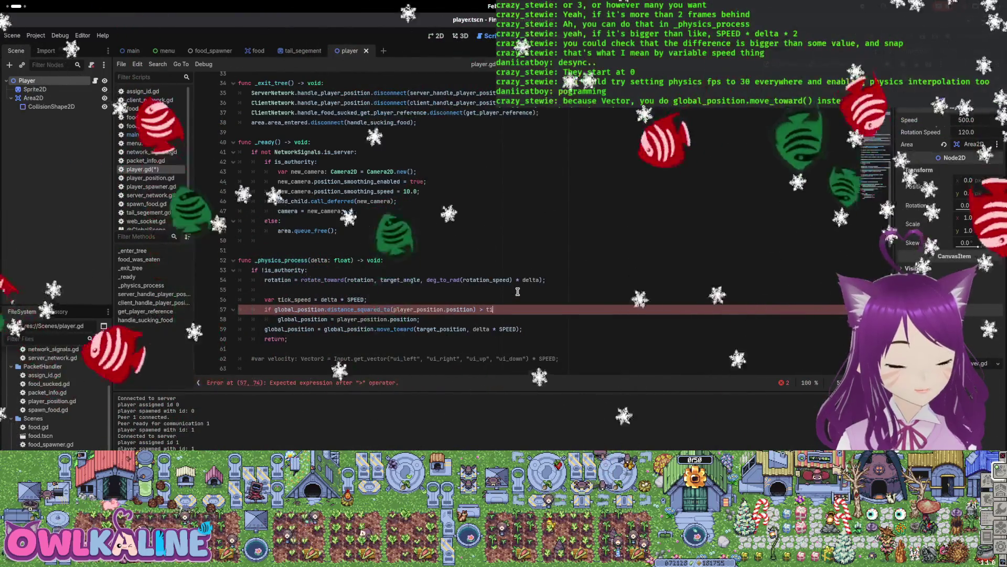
key("Return")
type("* 2.0")
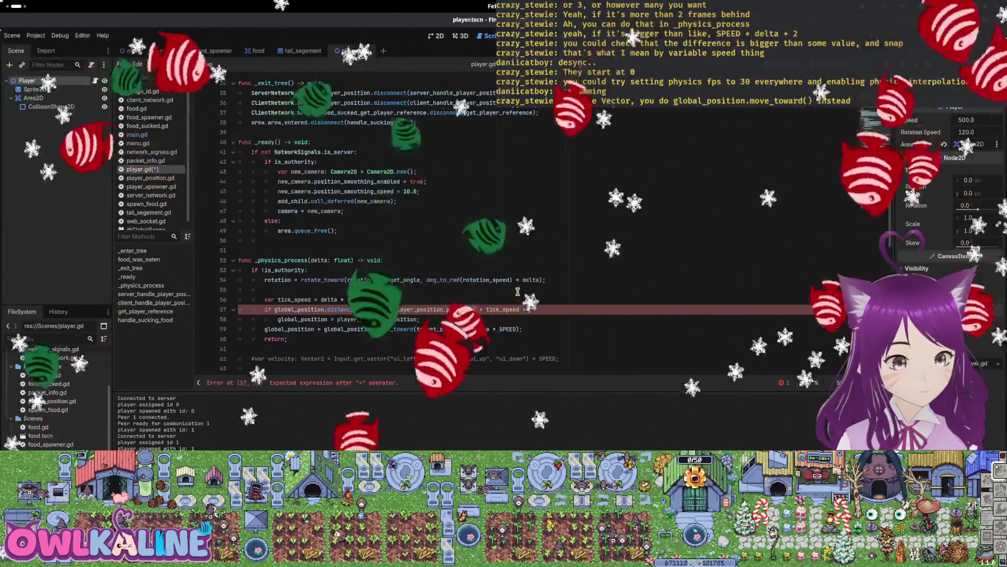
type(":")
key("Down")
key("Down")
key("Left")
key("Left")
key("BackSpace")
key("BackSpace")
key("BackSpace")
type("tick_speed")
Step: Put the move_toward call under an else: branch and save the script
key("Home")
key("Return")
type("else:")
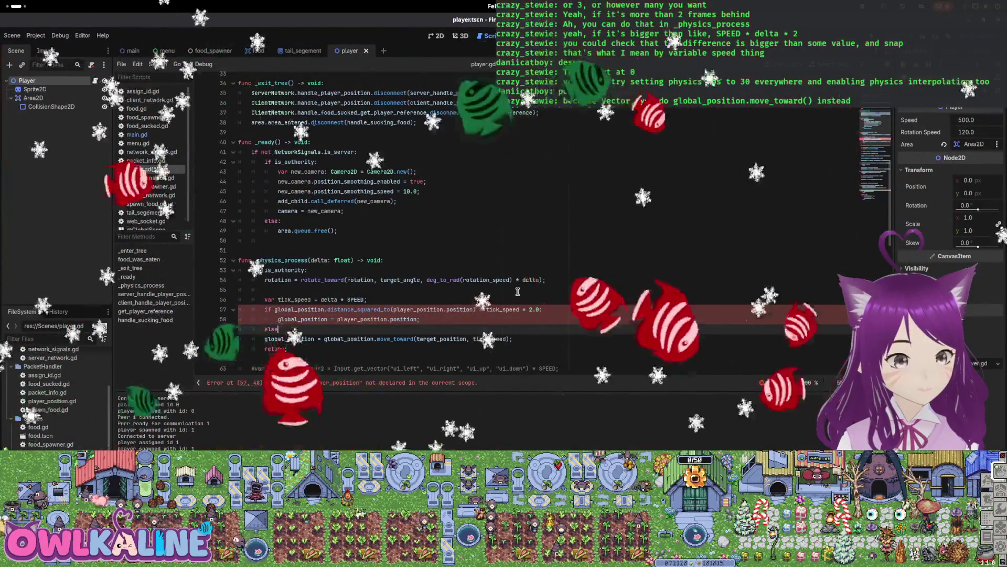
key("Down")
key("Home")
key("Tab")
key("Up")
key("Up")
key("Up")
key("ctrl+s")
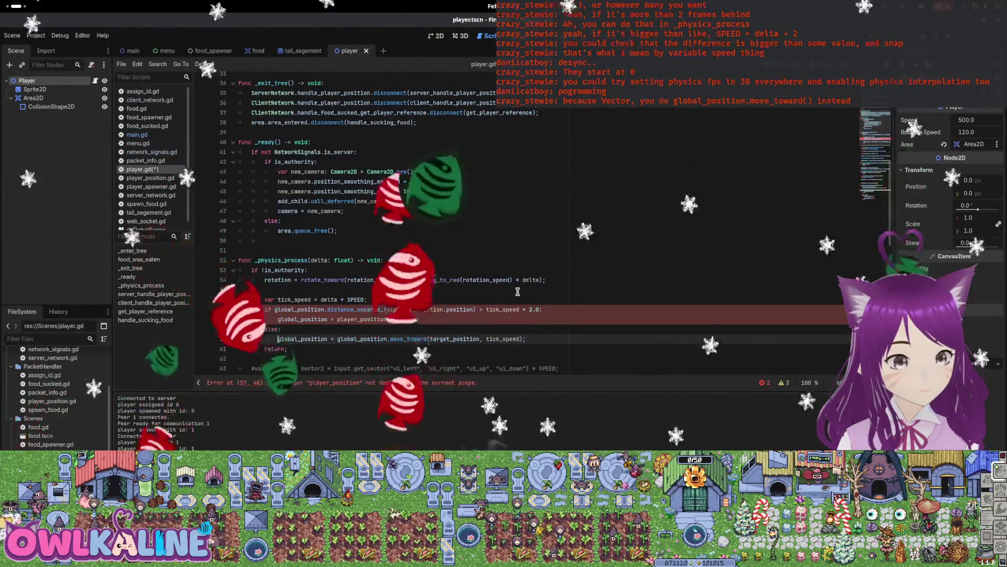
Step: Use target_position instead of player_position in the distance check and the snap line, then save
key("End")
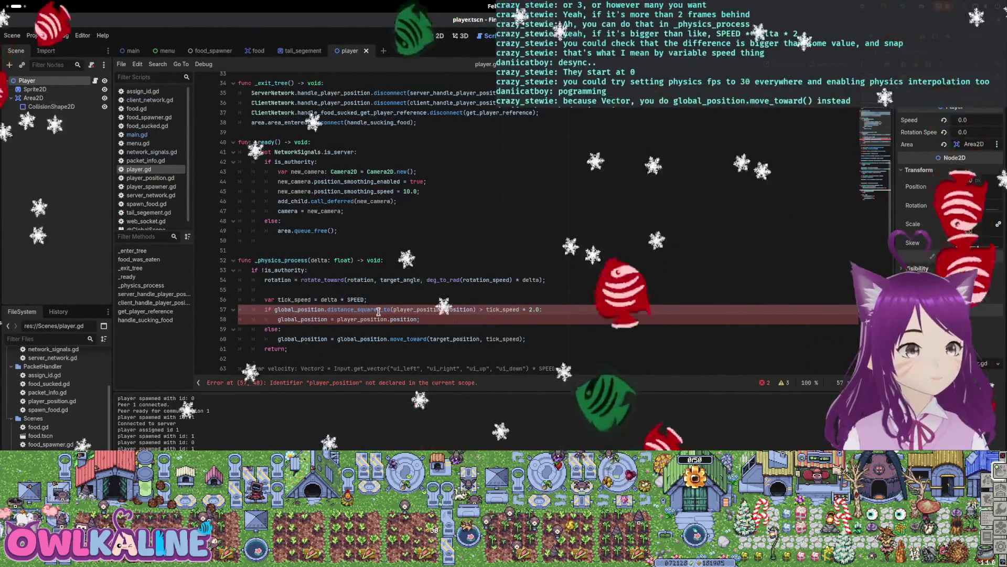
double_click(419, 309)
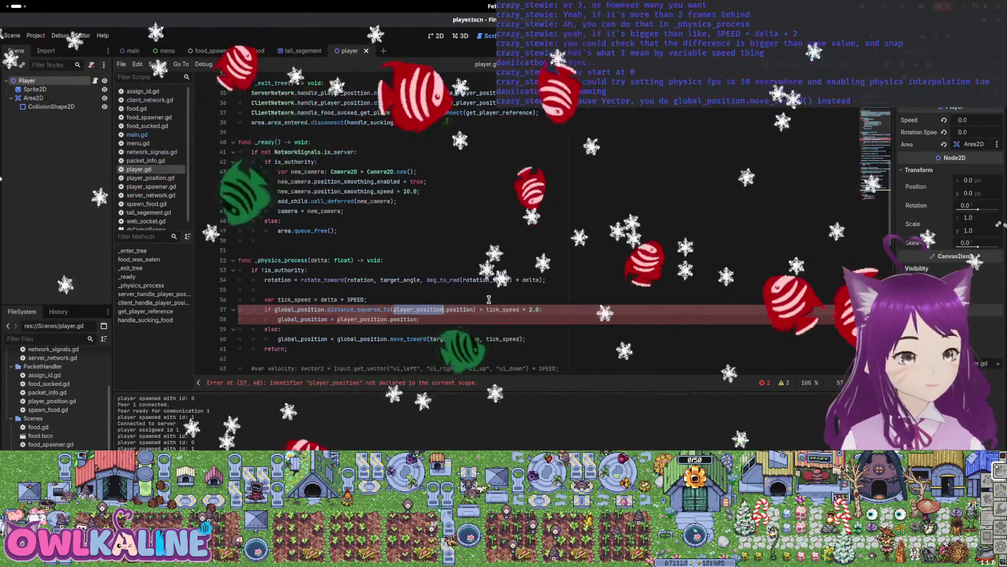
key("Delete")
key("Delete")
key("Delete")
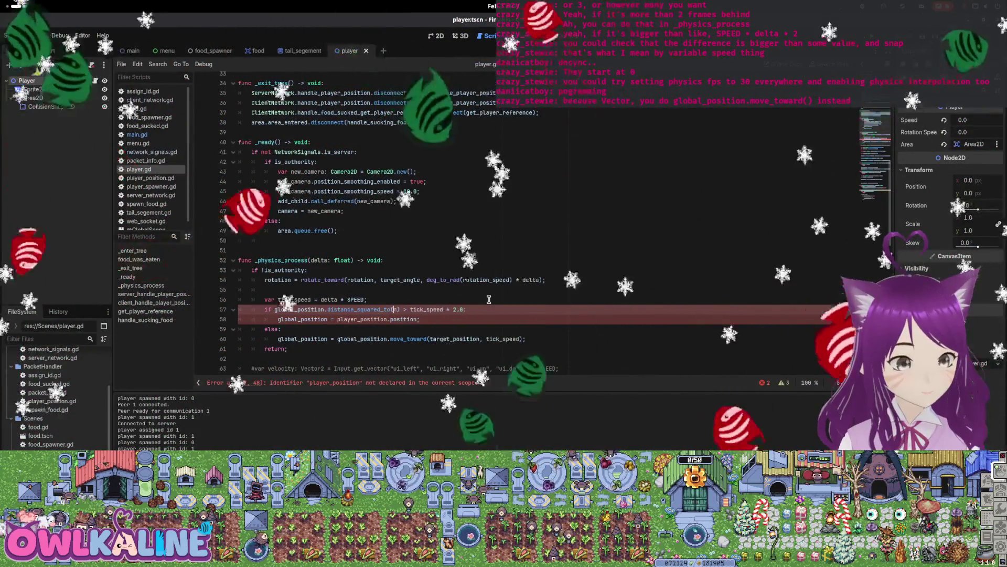
type("target_position")
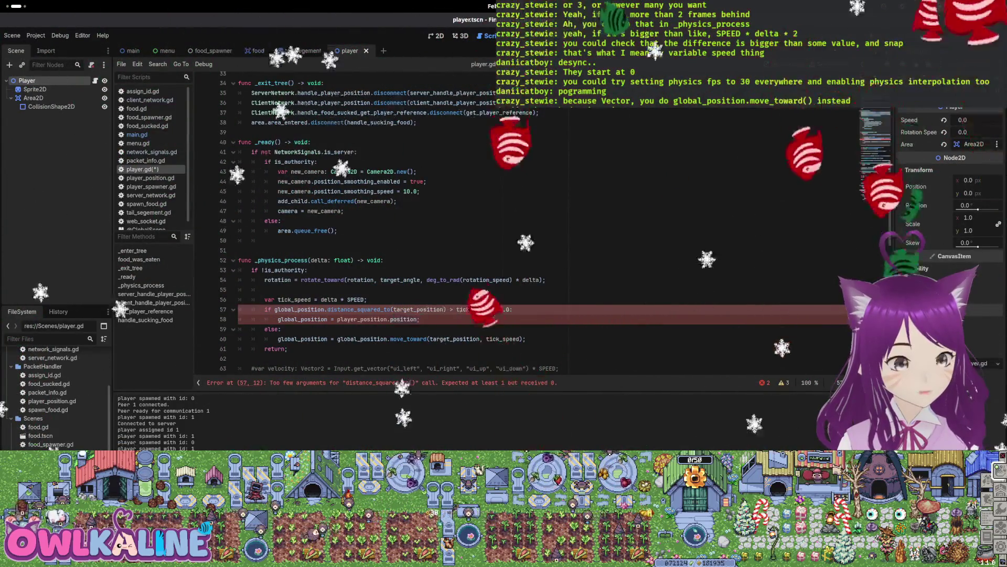
key("ctrl+s")
scroll(507, 283, "down", 1)
double_click(366, 290)
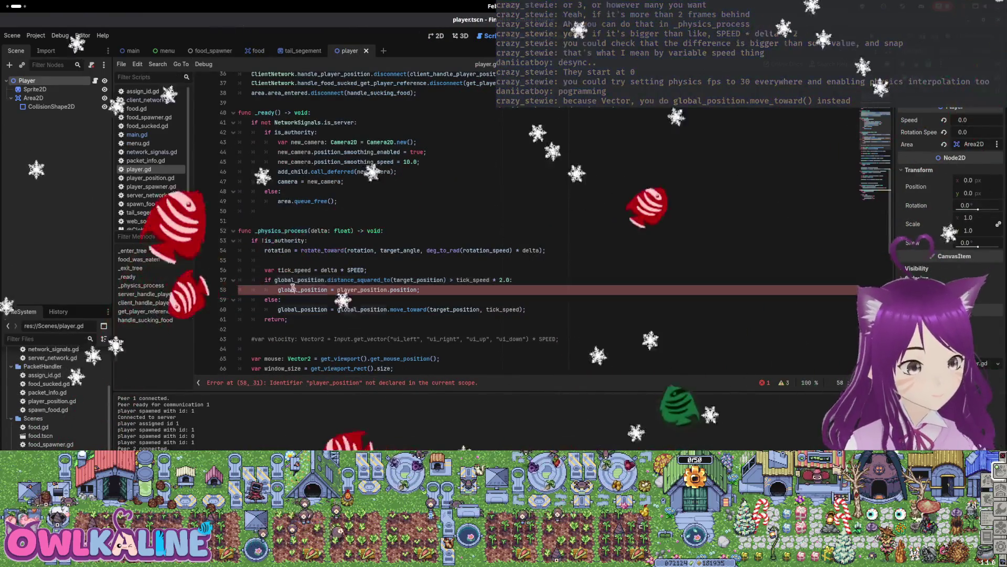
type("target_")
key("Delete")
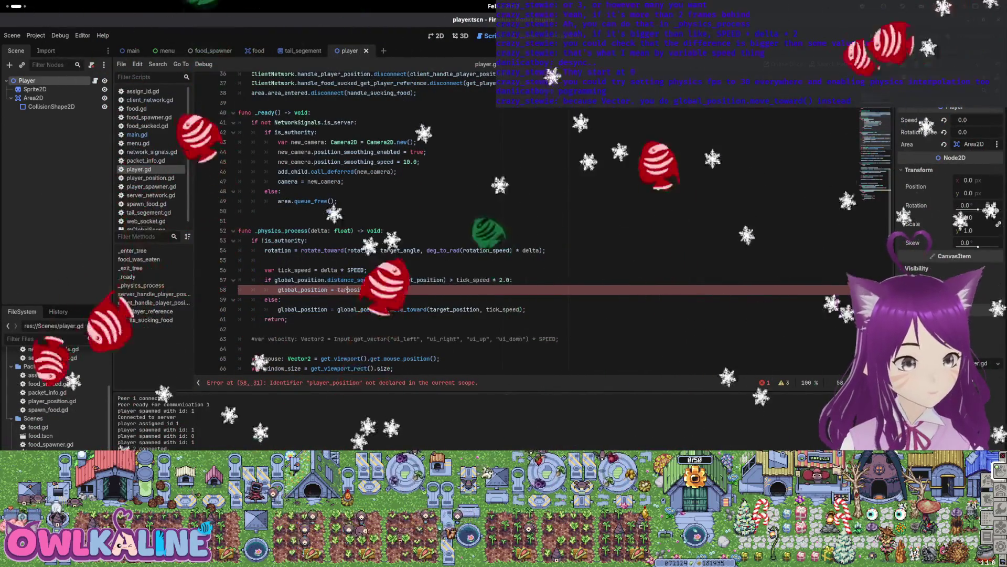
left_click(442, 250)
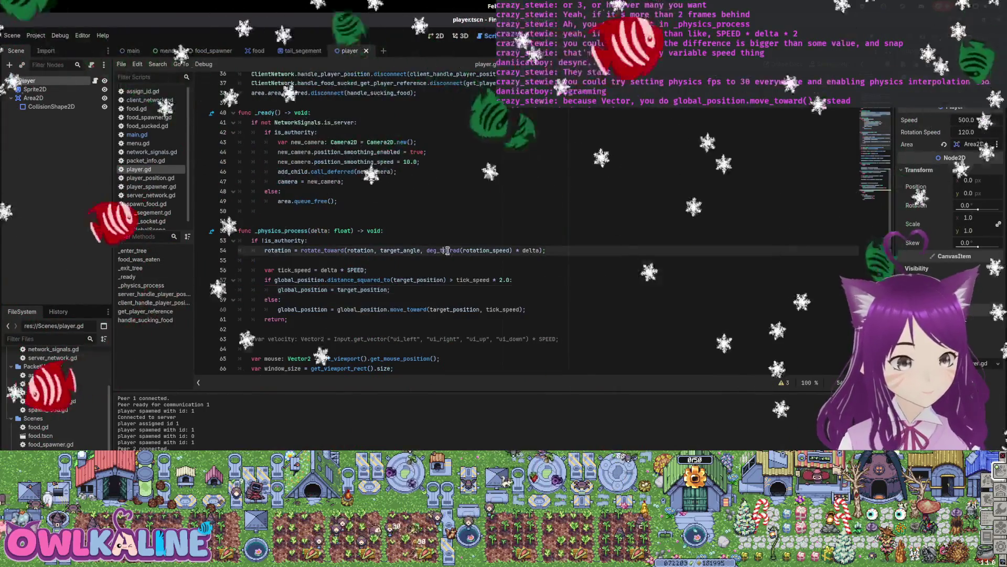
Step: Add the comment '# Snap to position if position difference is too great' under the condition
scroll(549, 266, "down", 1)
left_click(544, 248)
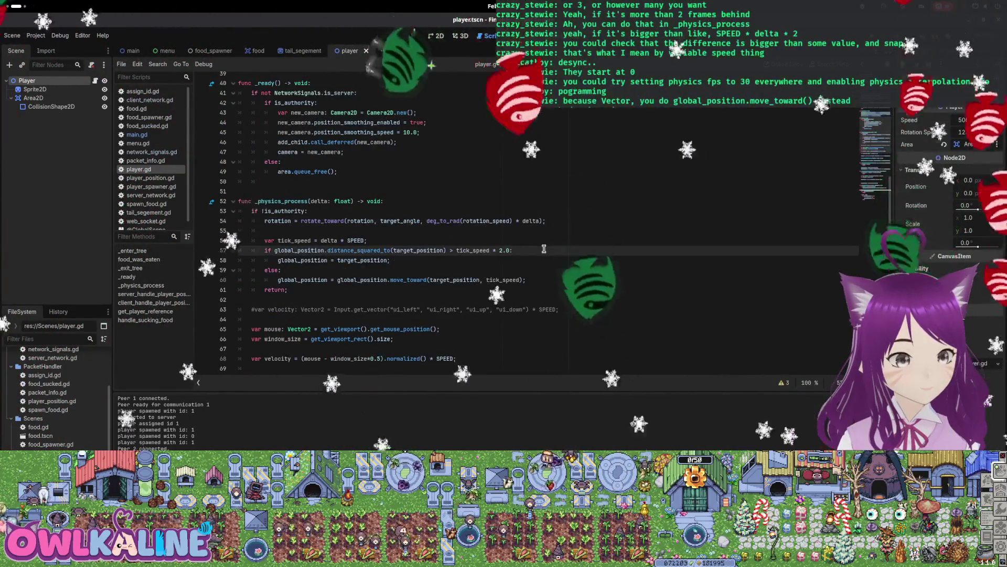
key("Return")
type("# Snap to c")
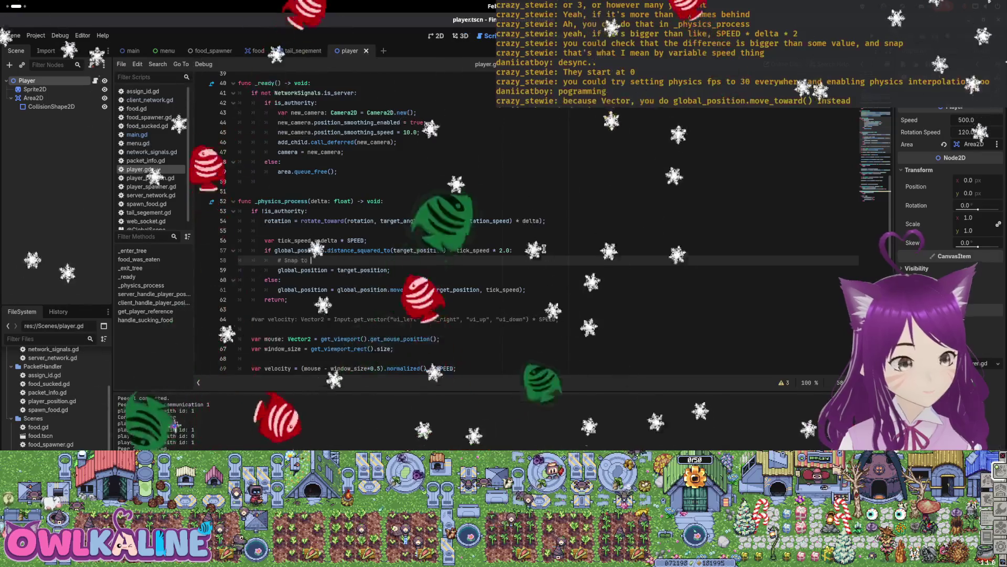
key("BackSpace")
type("position if ")
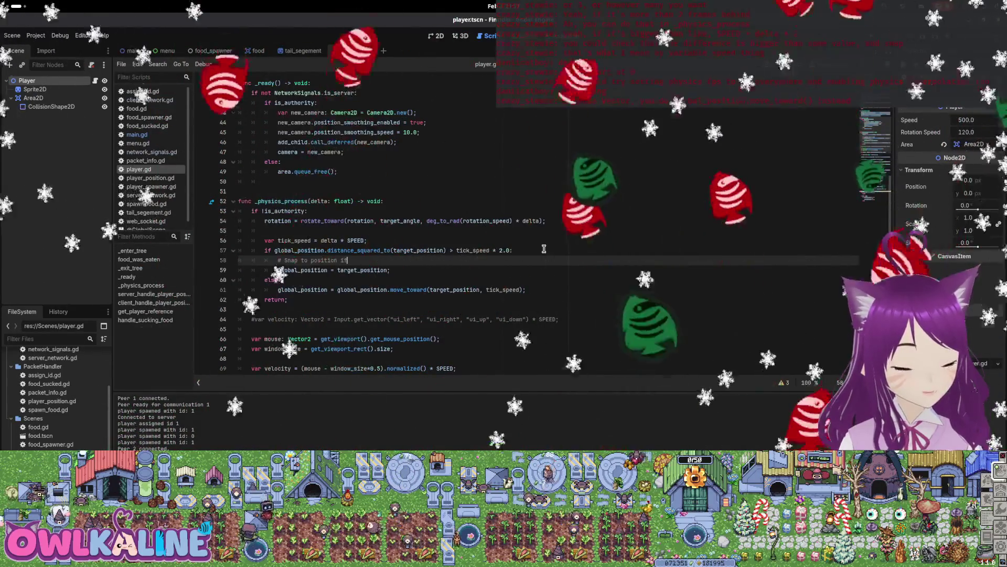
type("position diff")
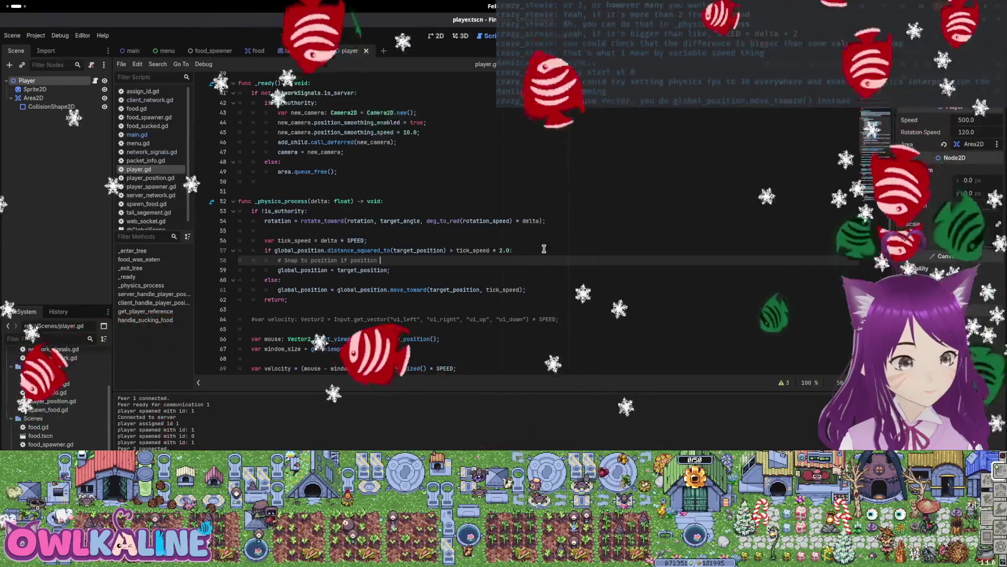
type("erence is")
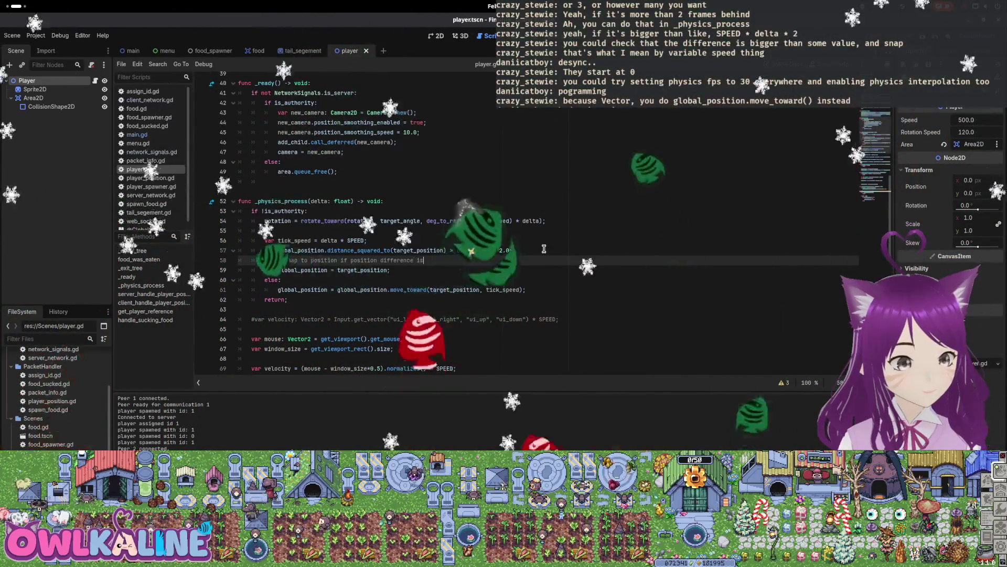
type(" too great")
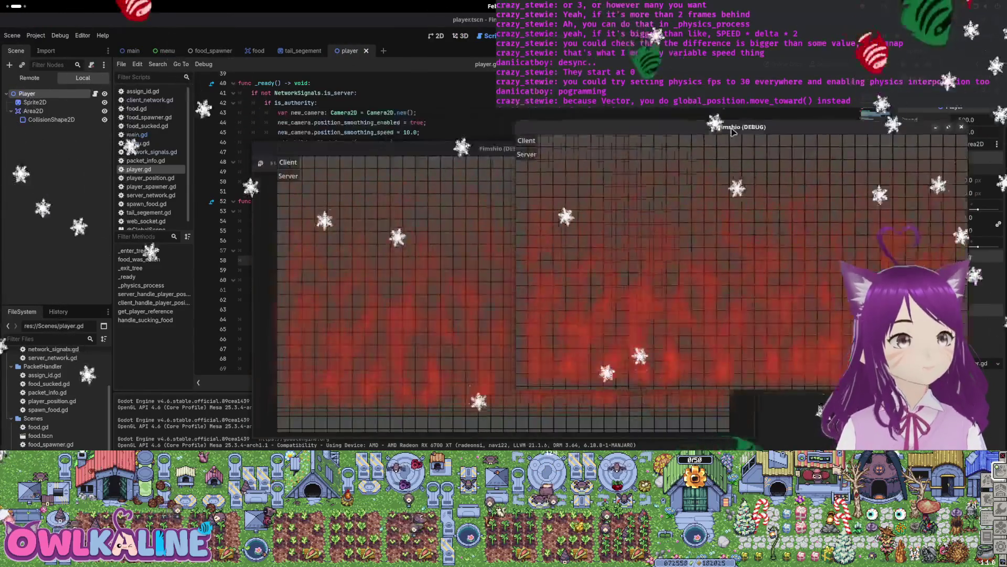
Step: Join as a client in one game window, then stop both debug windows with F8
left_click(524, 157)
left_click(388, 202)
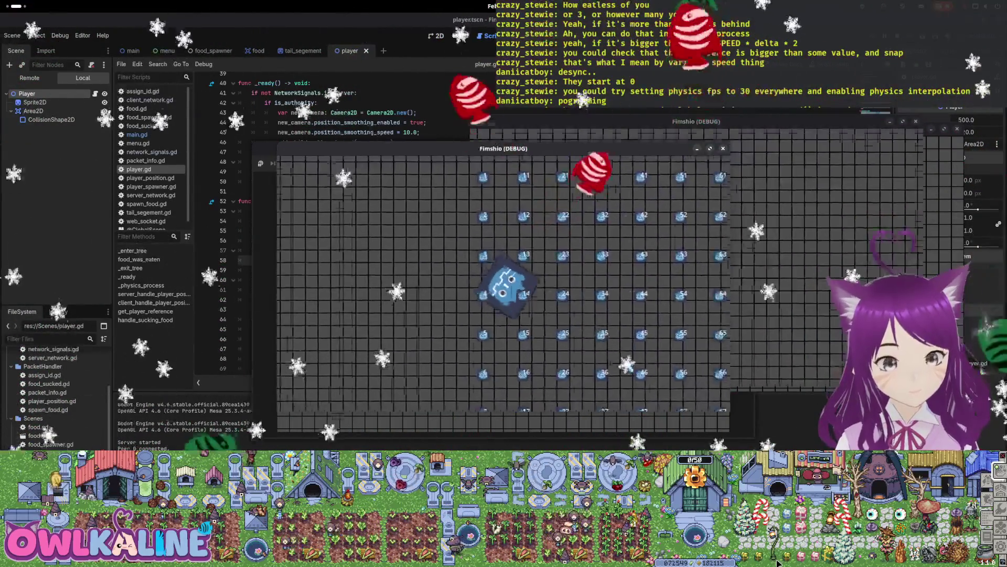
key("F8")
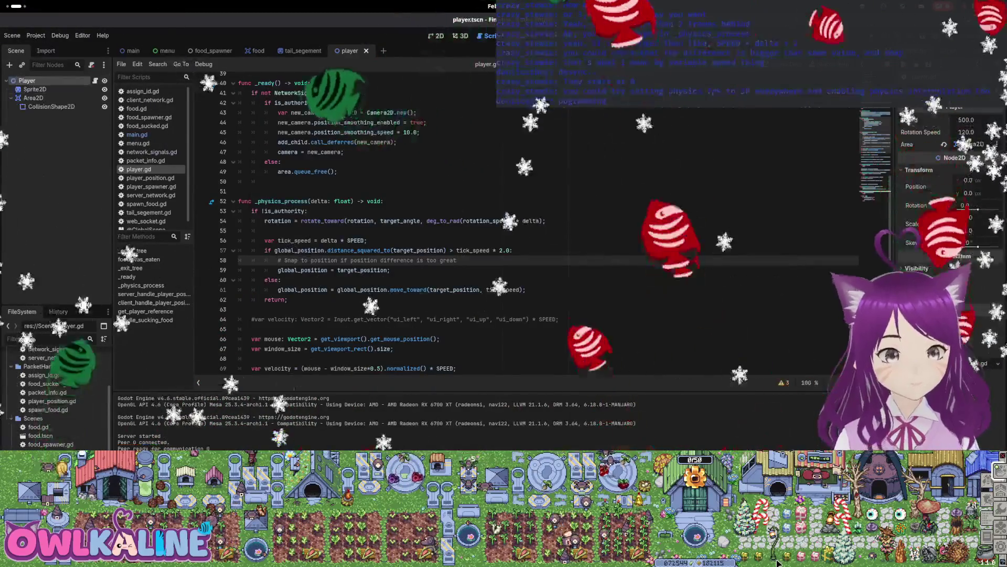
Step: Scroll through player.gd to review _physics_process and client_handle_player_position
scroll(537, 223, "up", 6)
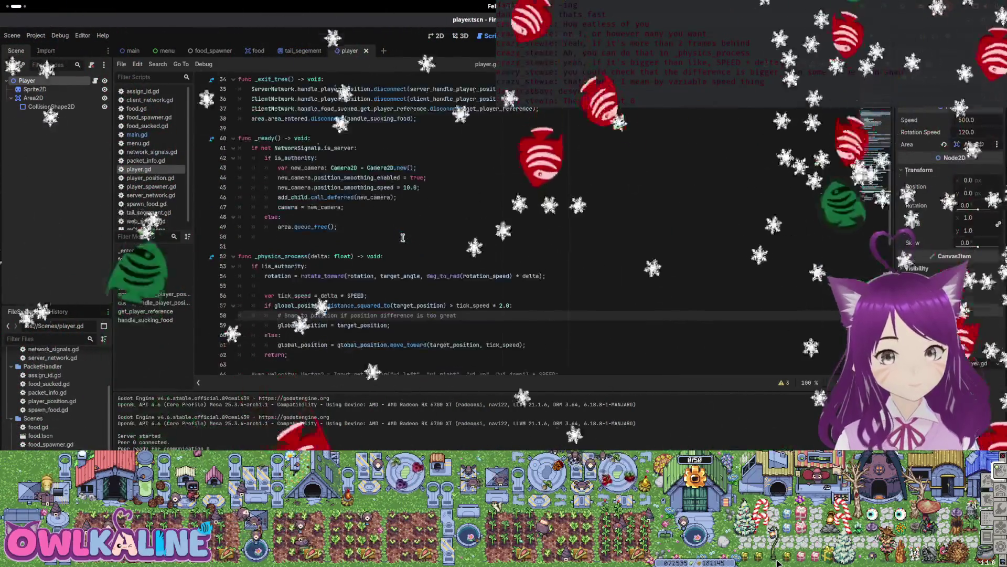
scroll(403, 237, "down", 12)
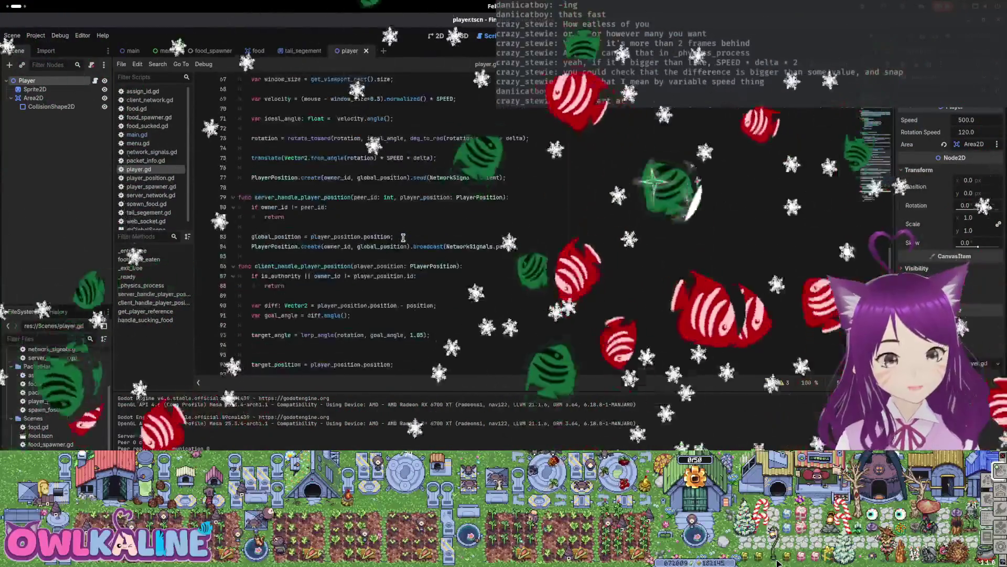
scroll(403, 237, "down", 1)
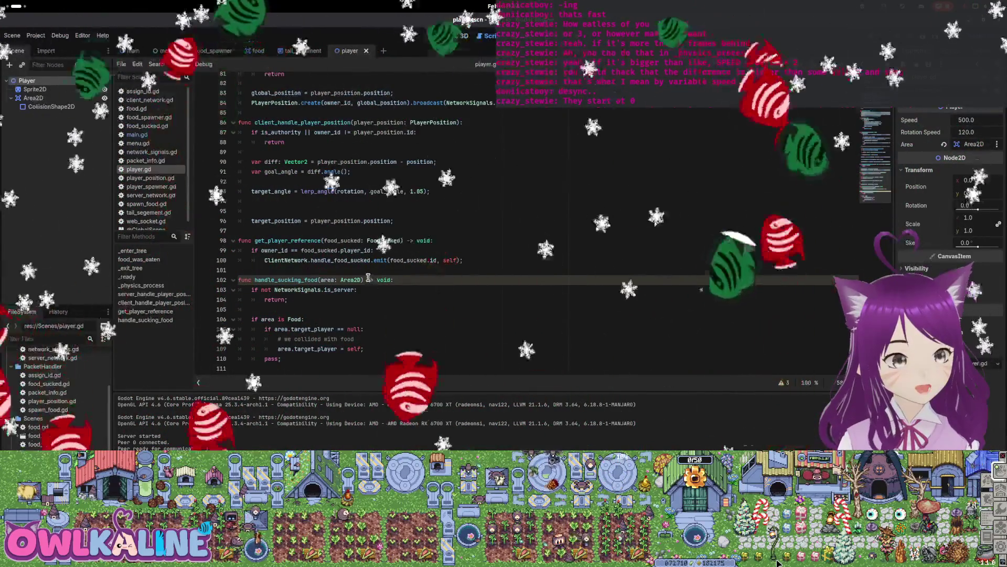
scroll(373, 261, "up", 2)
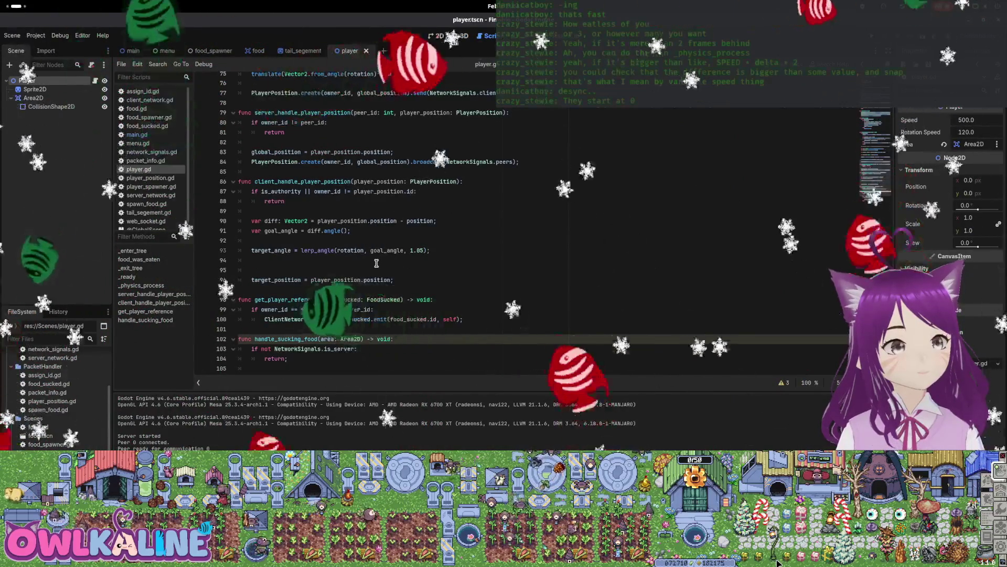
scroll(376, 263, "up", 1)
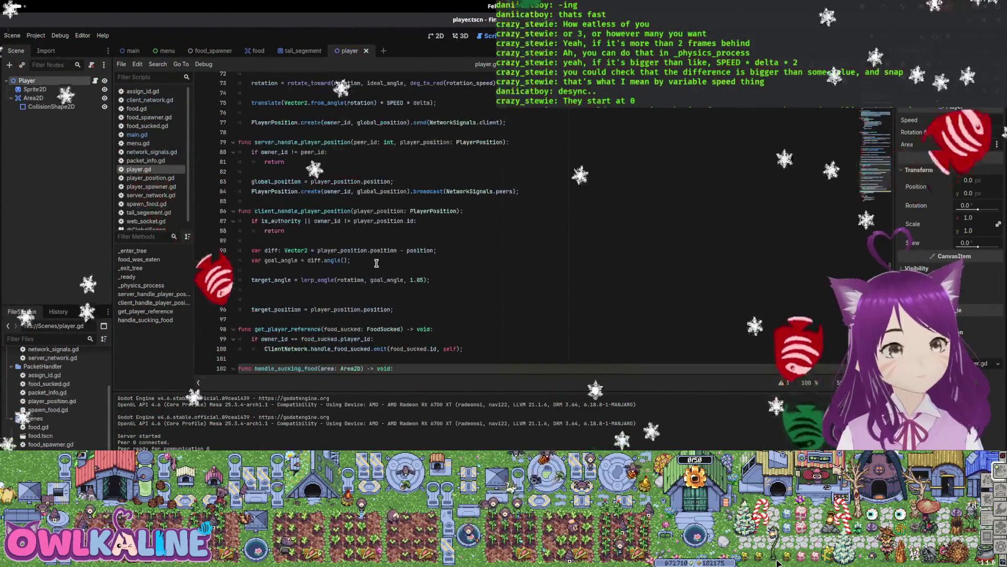
scroll(376, 263, "up", 10)
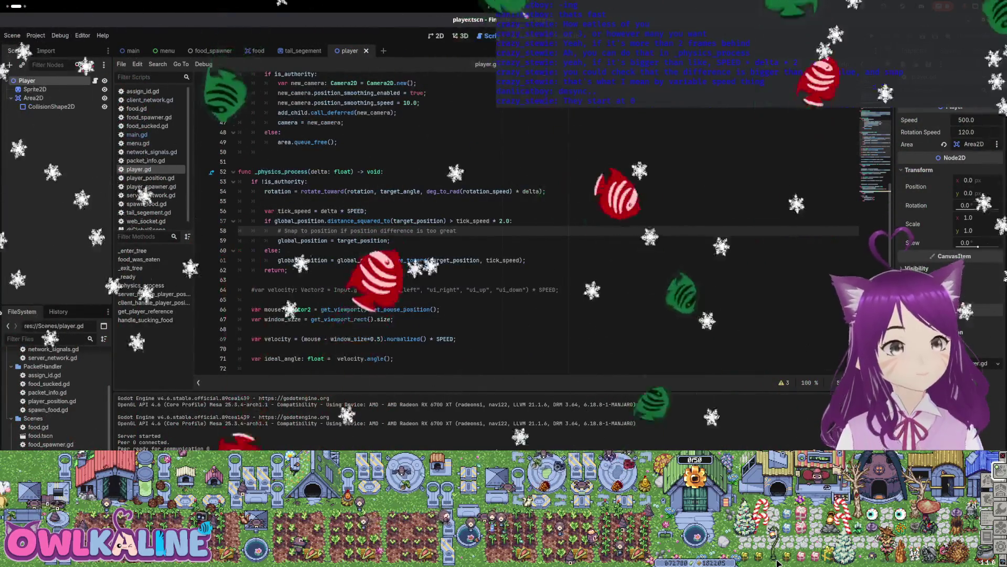
scroll(376, 262, "up", 8)
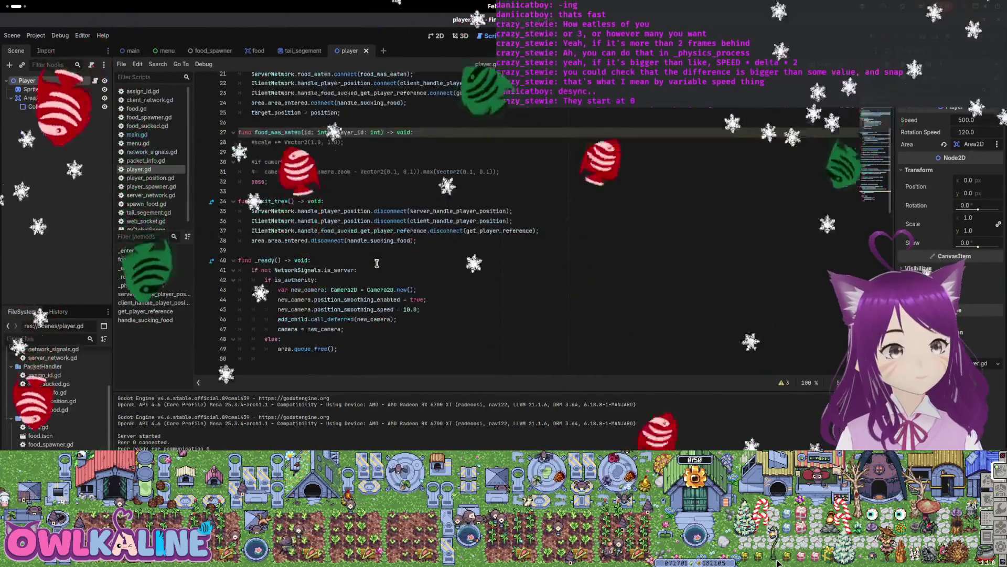
scroll(377, 263, "up", 1)
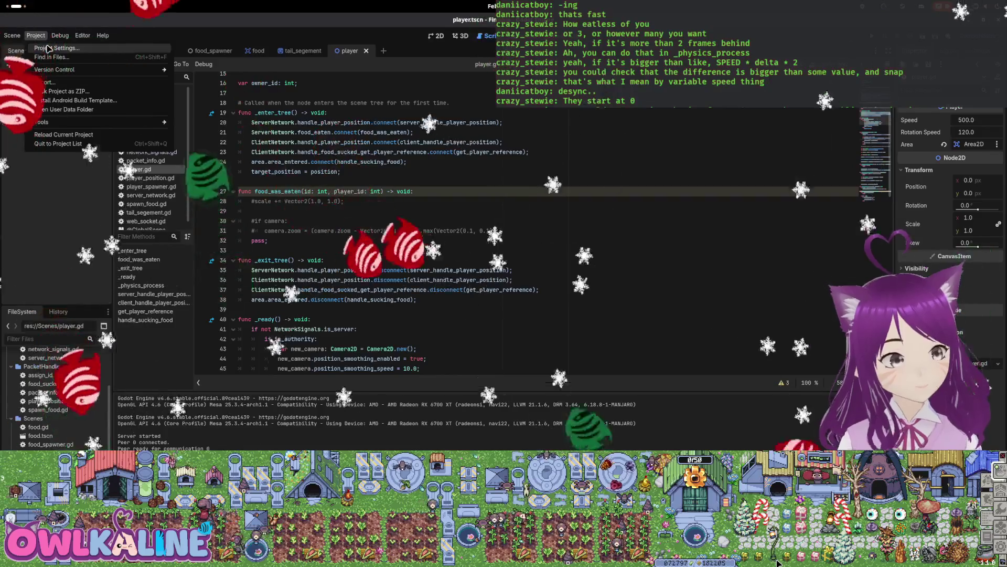
Step: Revert physics interpolation and ticks per second to default 60, then run, join and stop the game
left_click(48, 49)
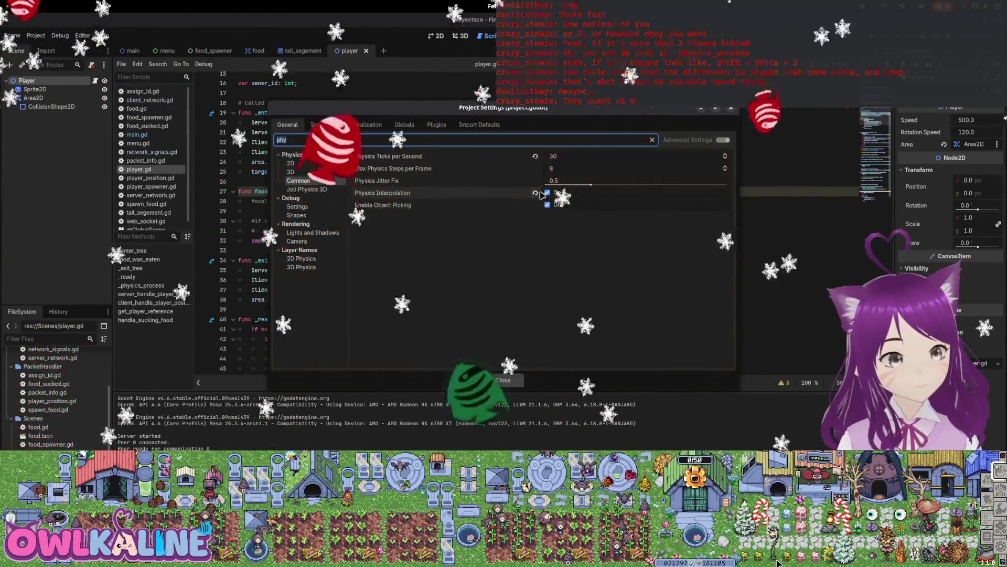
left_click(547, 192)
left_click(535, 156)
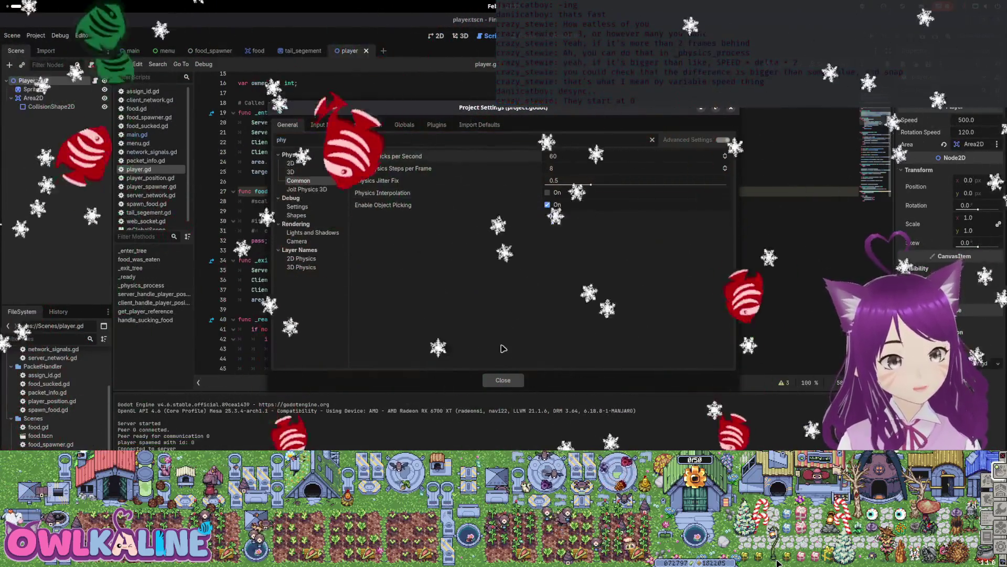
left_click(502, 381)
key("F5")
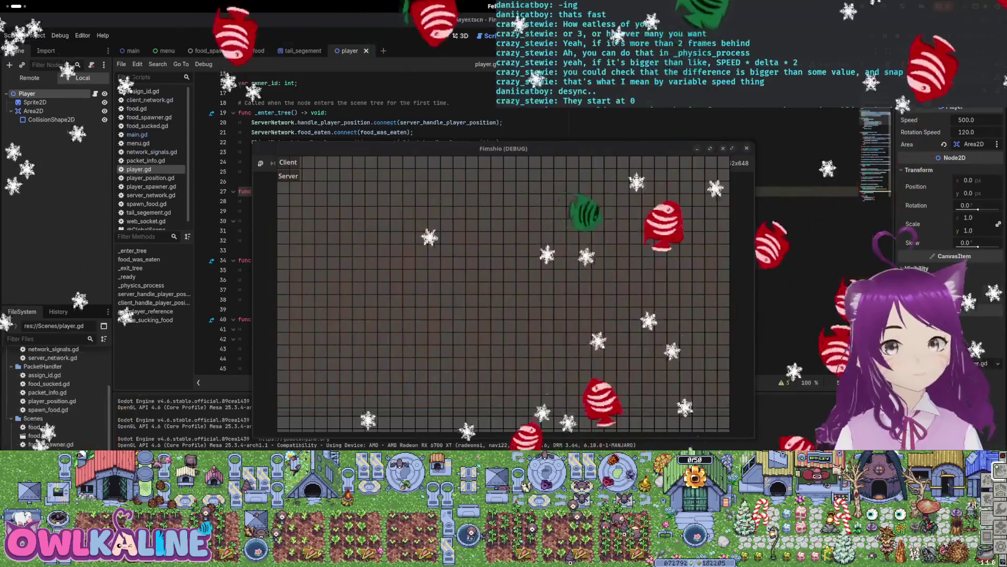
left_click(289, 176)
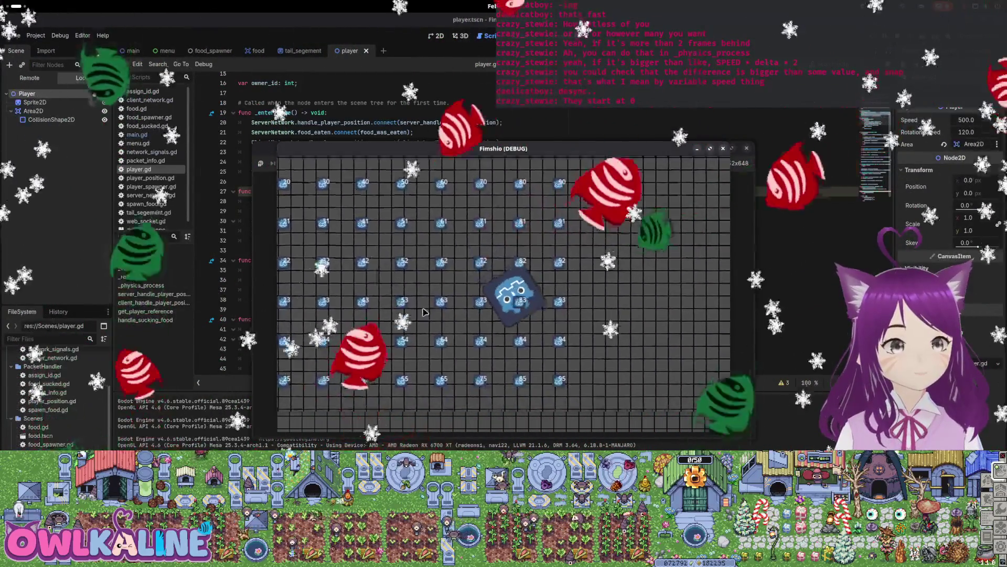
key("F8")
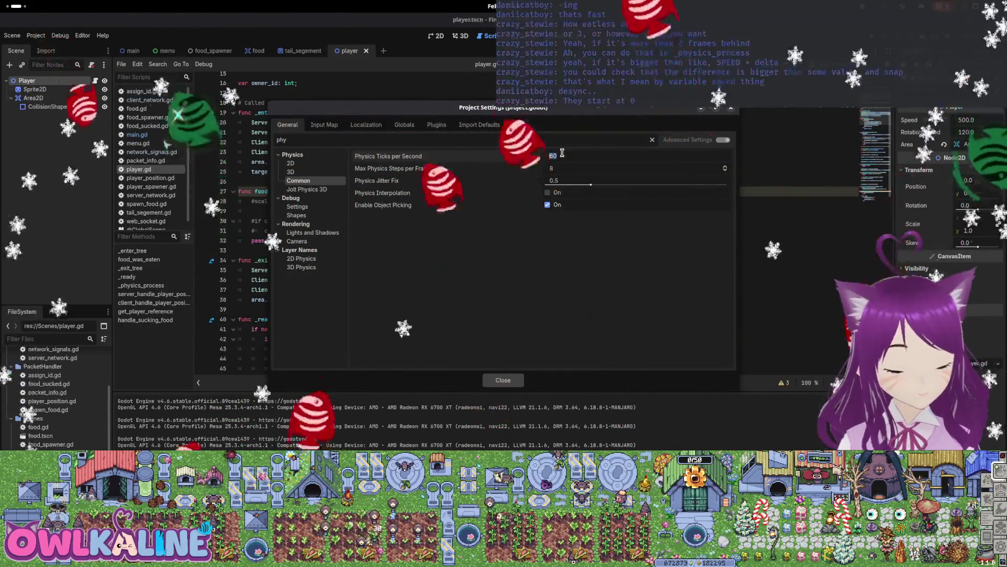
Step: Restore 30 physics ticks per second with Physics Interpolation on and close Project Settings
left_click(547, 192)
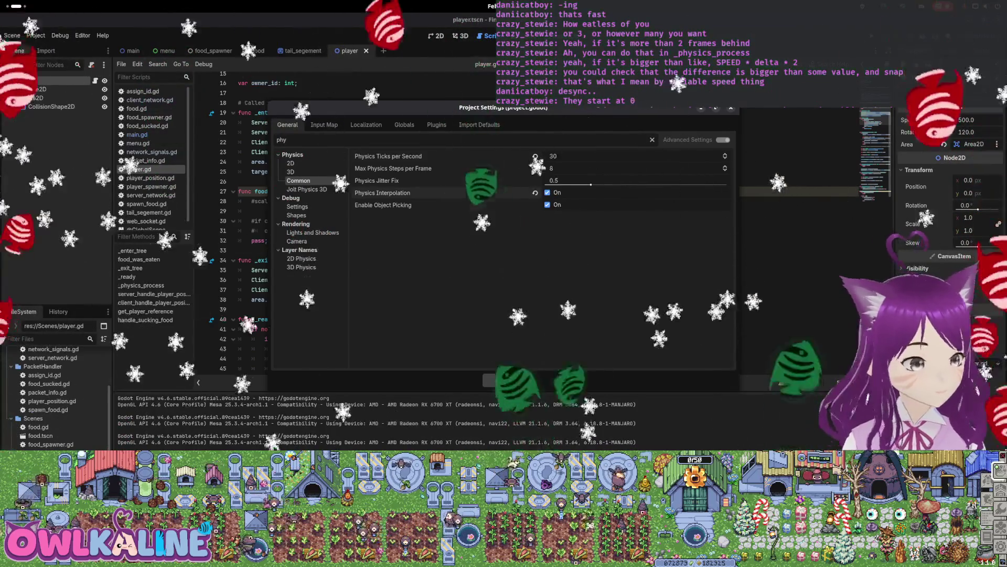
left_click(514, 382)
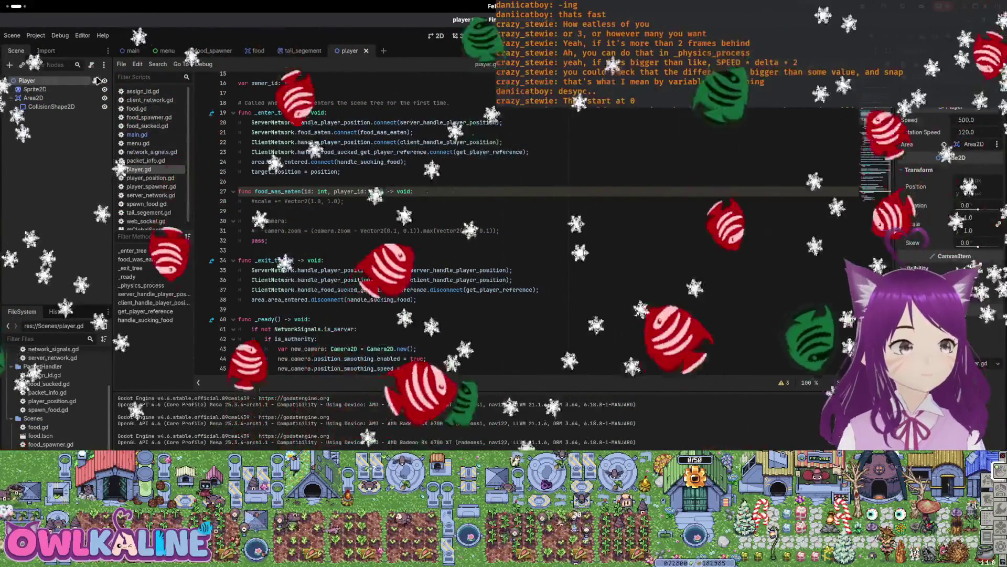
scroll(308, 160, "up", 2)
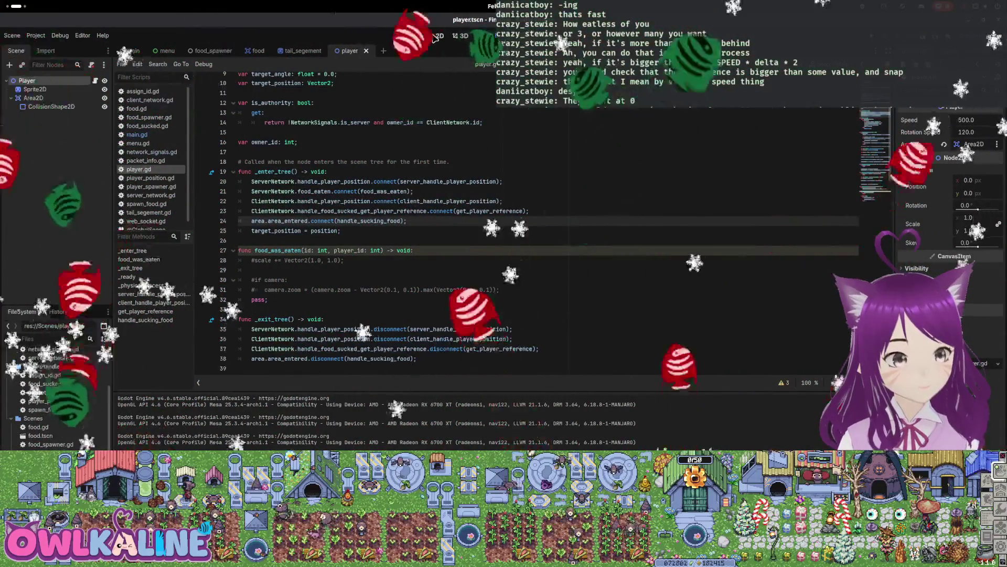
Step: Glance at the player scene, then scroll through player.gd, briefly collapsing the output panel
left_click(434, 37)
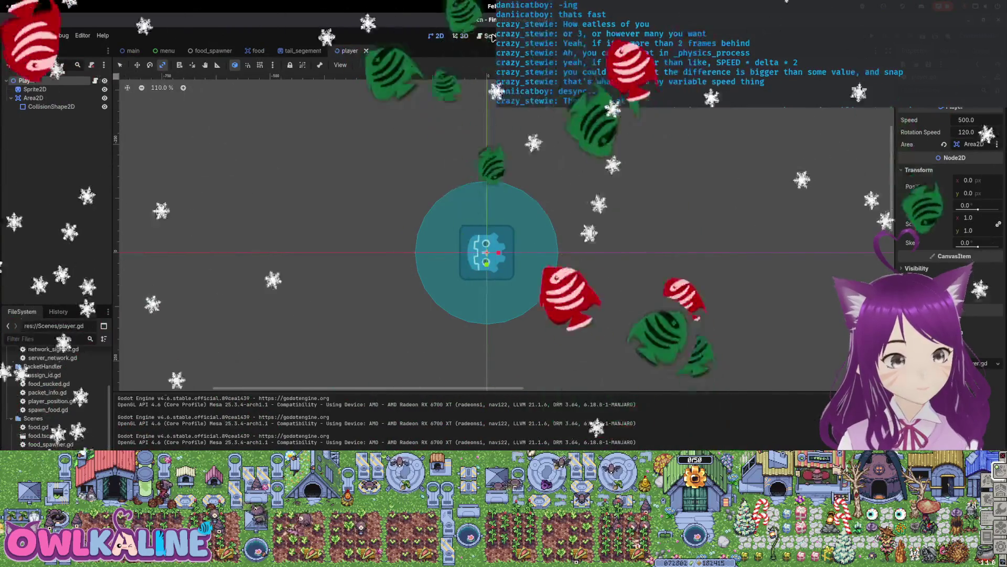
left_click(488, 36)
scroll(478, 202, "down", 5)
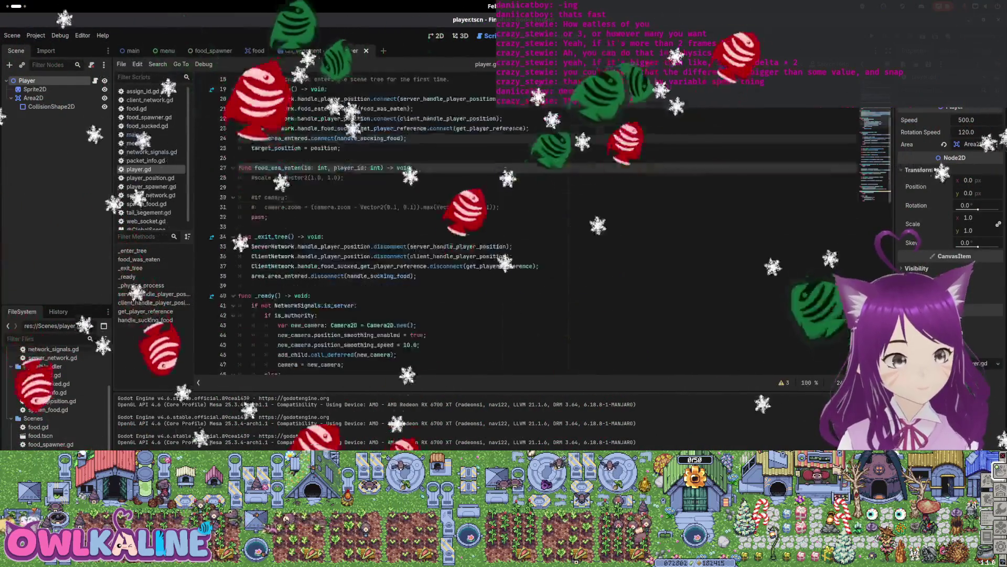
scroll(478, 202, "down", 8)
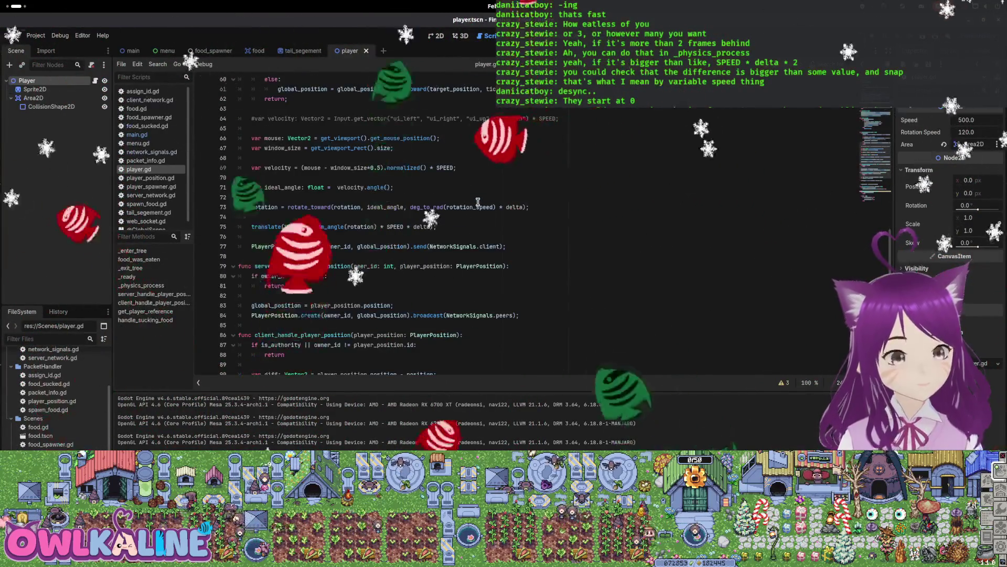
scroll(478, 202, "down", 2)
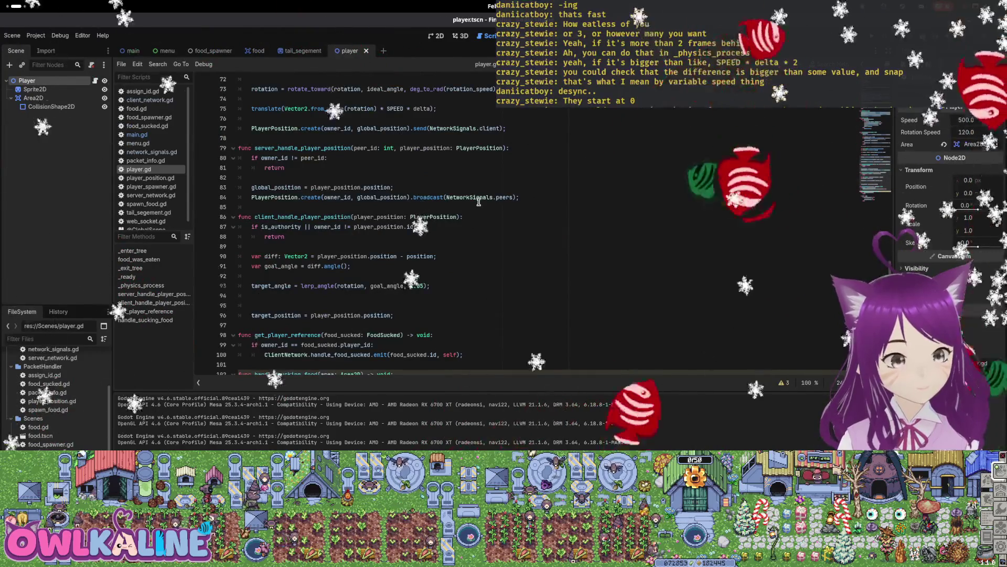
scroll(478, 202, "down", 3)
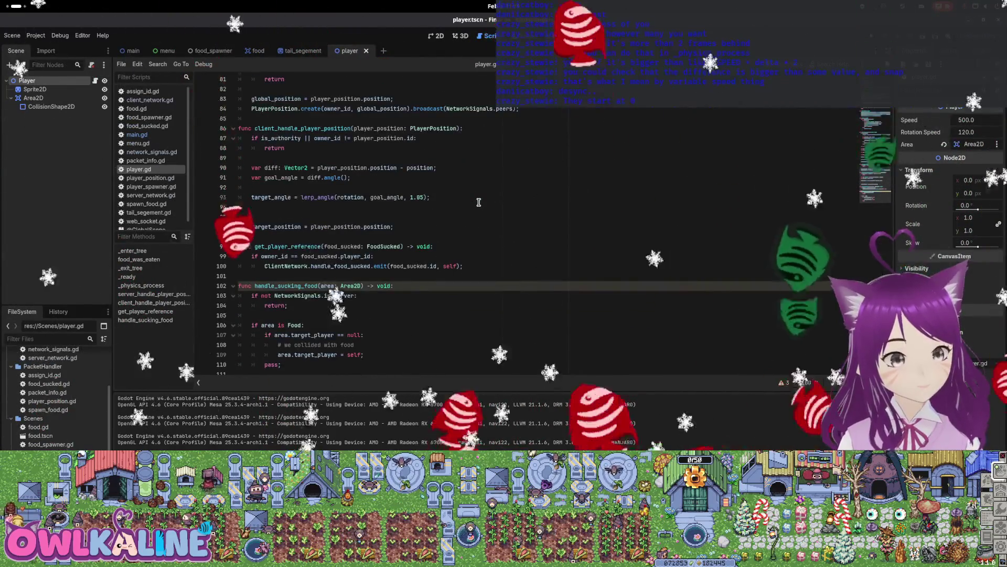
scroll(308, 191, "up", 3)
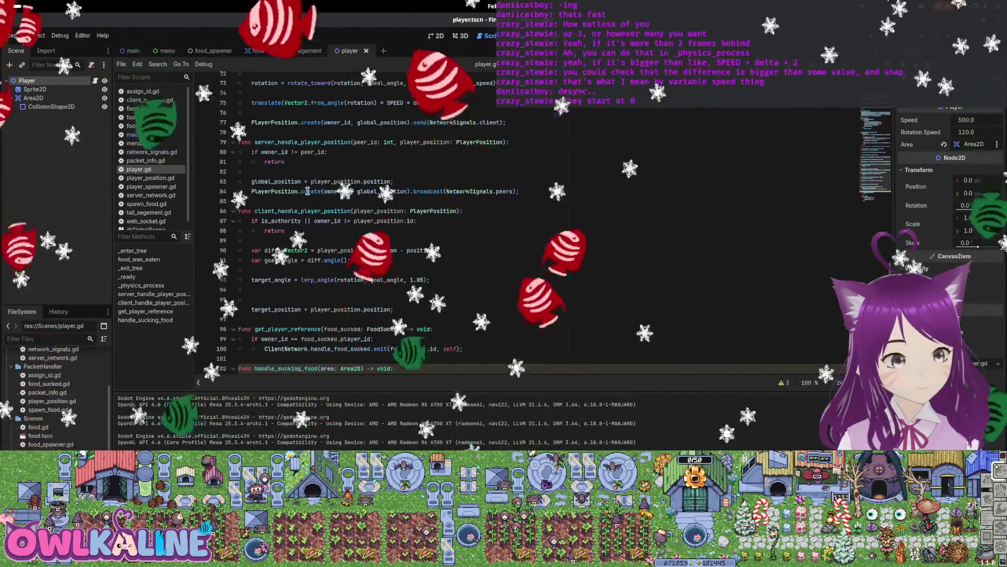
scroll(308, 191, "up", 7)
scroll(282, 275, "up", 3)
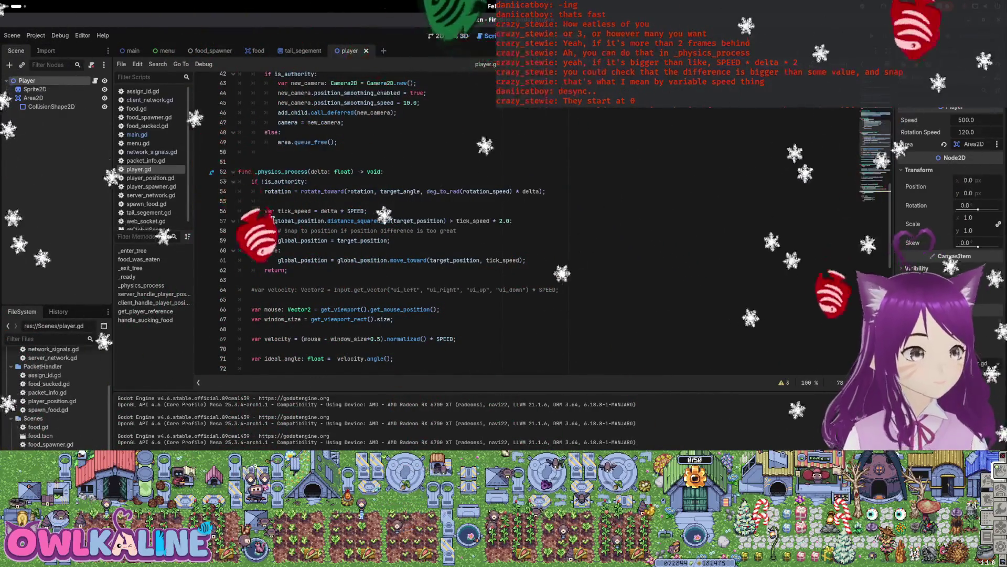
scroll(276, 241, "down", 2)
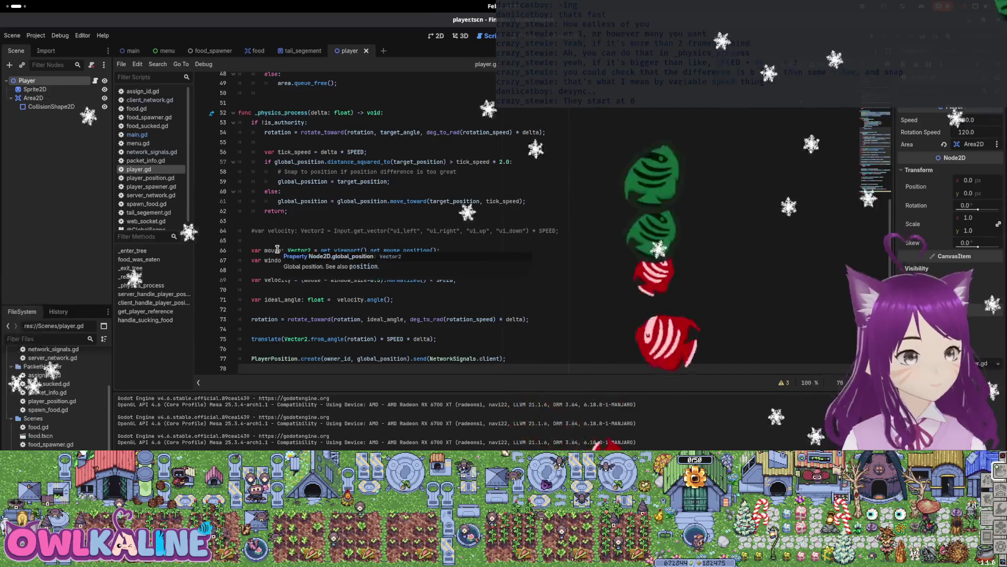
scroll(336, 230, "down", 8)
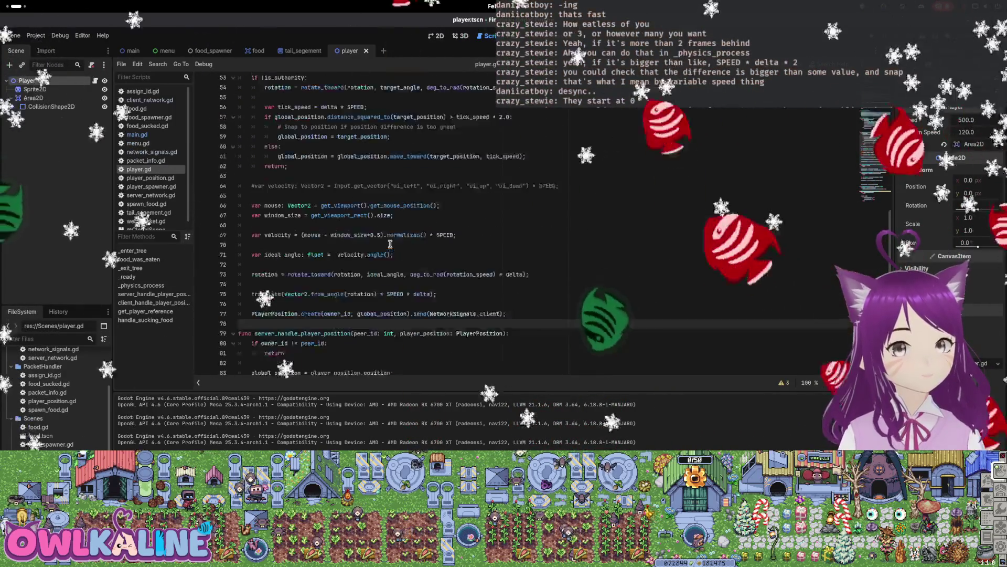
scroll(390, 244, "down", 3)
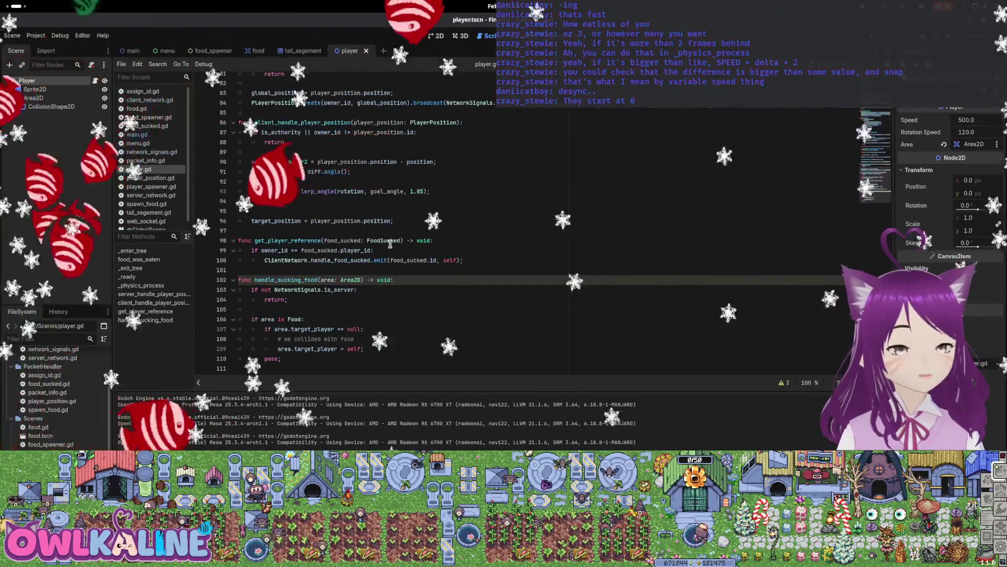
left_click_drag(183, 391, 184, 445)
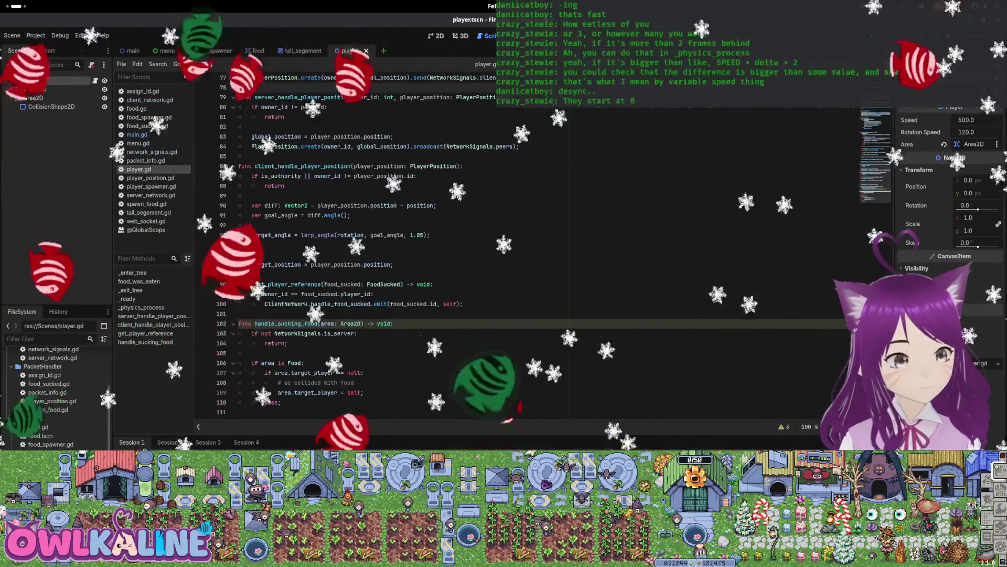
left_click(168, 442)
Step: Highlight food_was_eaten and the server-only guard in handle_sucking_food, then scroll back up
scroll(304, 313, "down", 2)
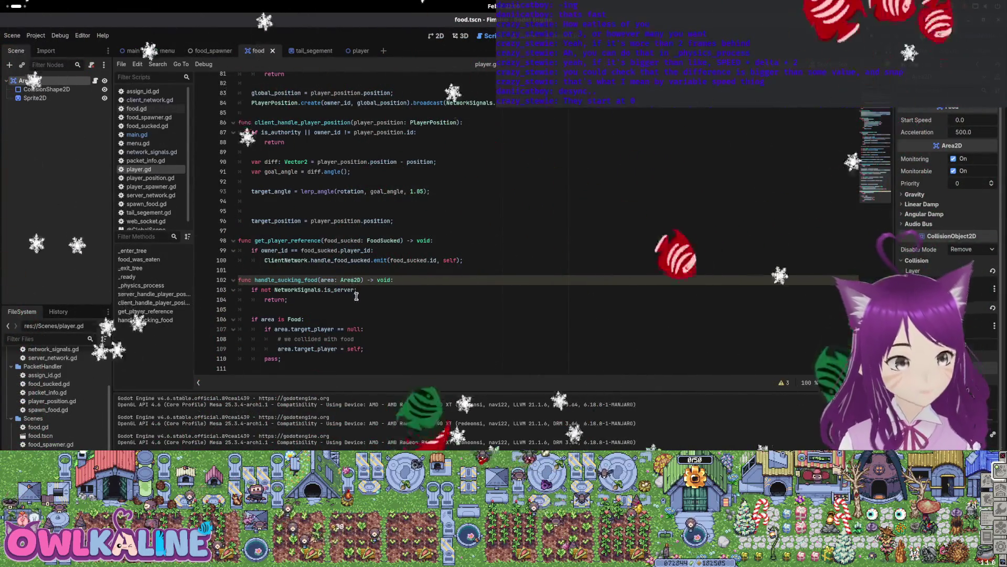
scroll(325, 233, "up", 20)
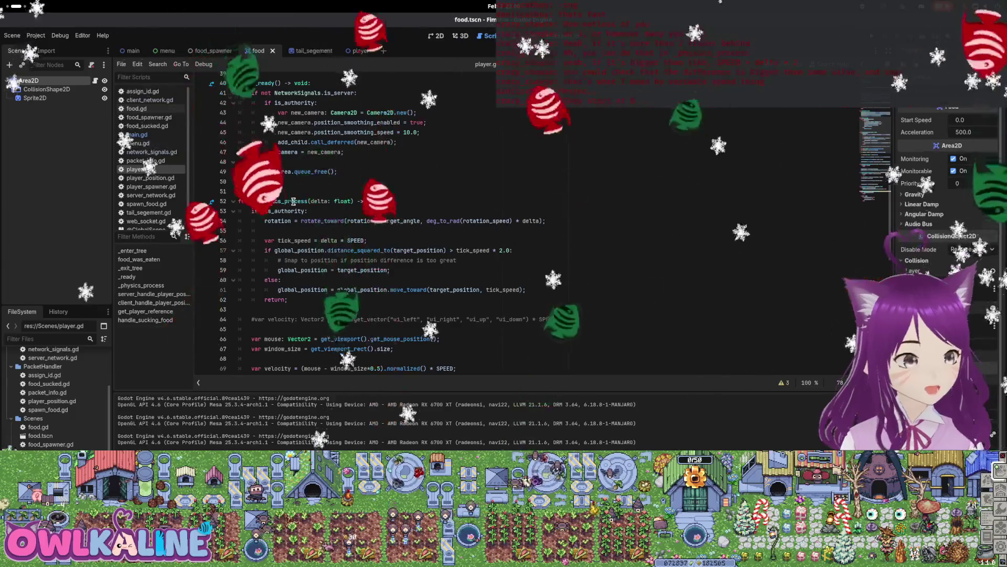
scroll(332, 222, "up", 8)
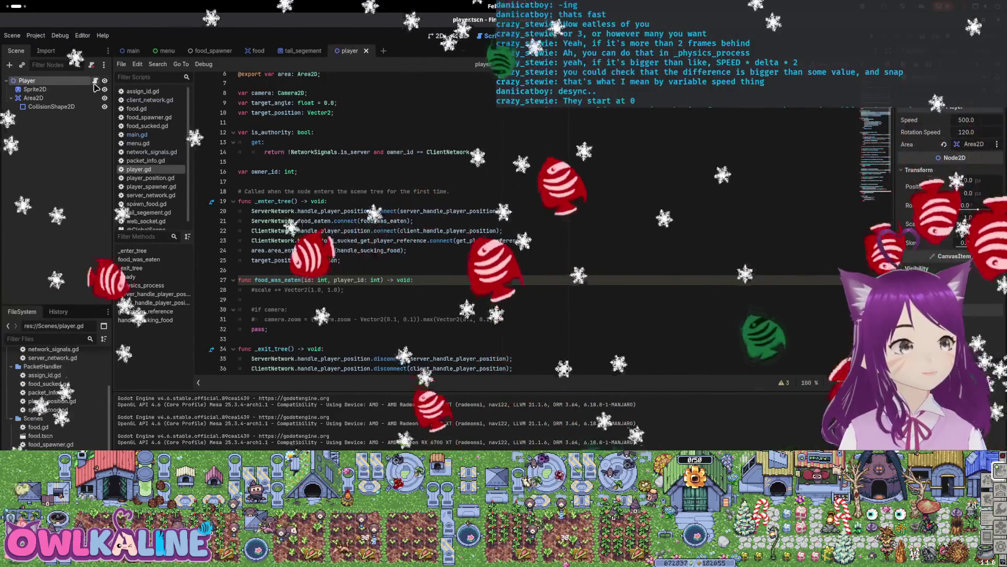
scroll(391, 226, "down", 2)
scroll(390, 226, "down", 3)
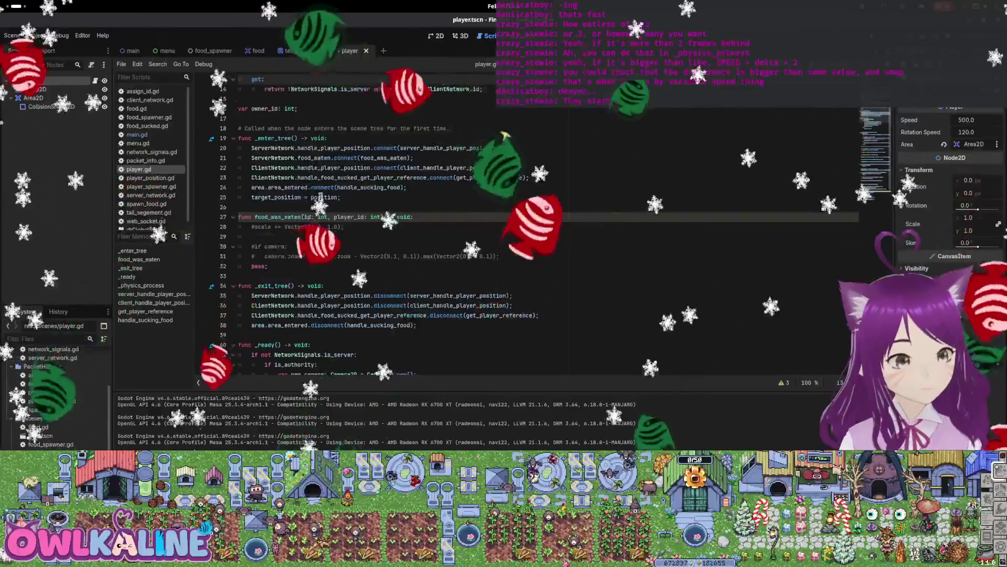
left_click_drag(268, 177, 255, 129)
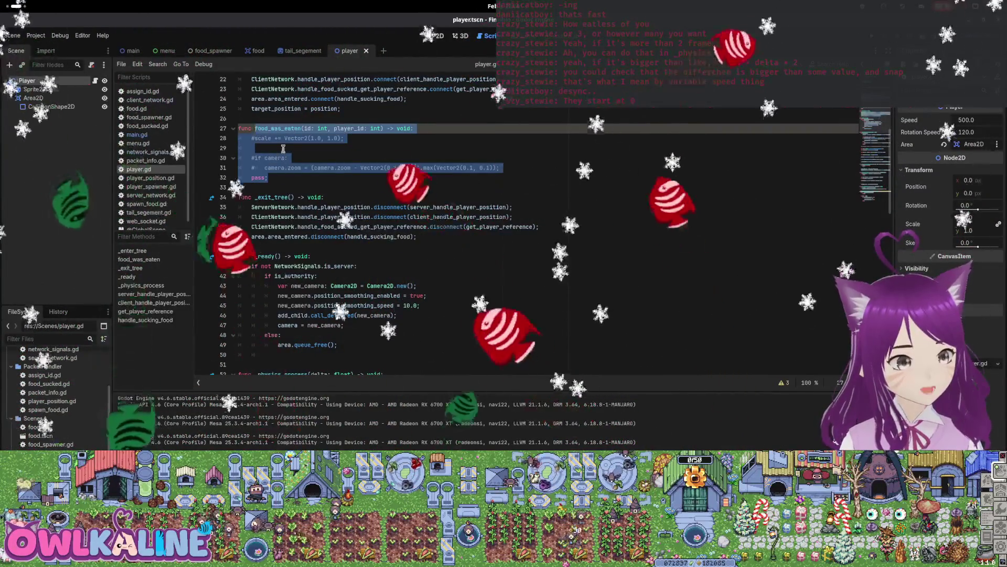
scroll(303, 177, "down", 10)
scroll(303, 177, "down", 5)
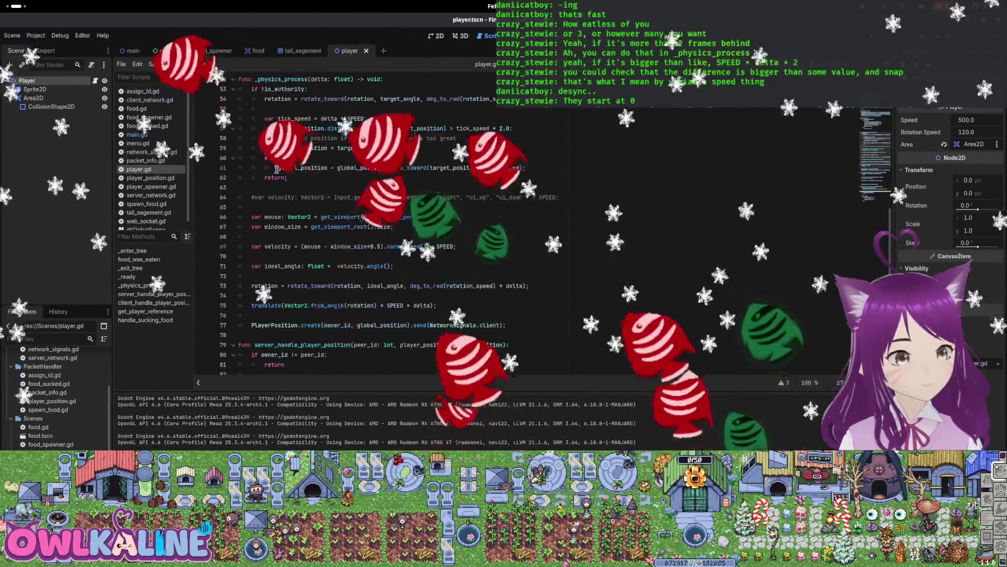
scroll(304, 232, "down", 2)
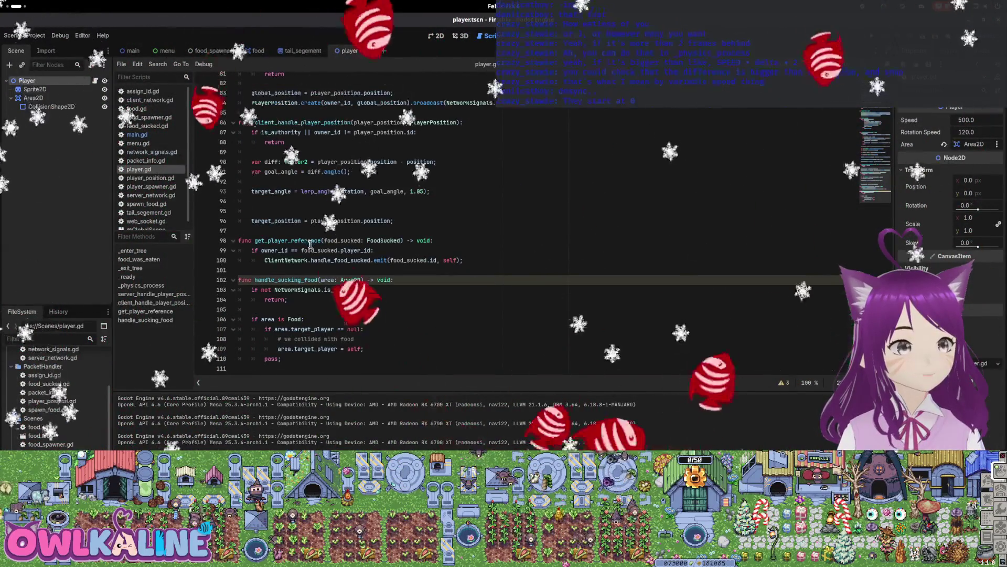
mouse_move(333, 302)
left_mouse_down()
mouse_move(238, 290)
mouse_move(304, 319)
left_mouse_up()
left_click(342, 349)
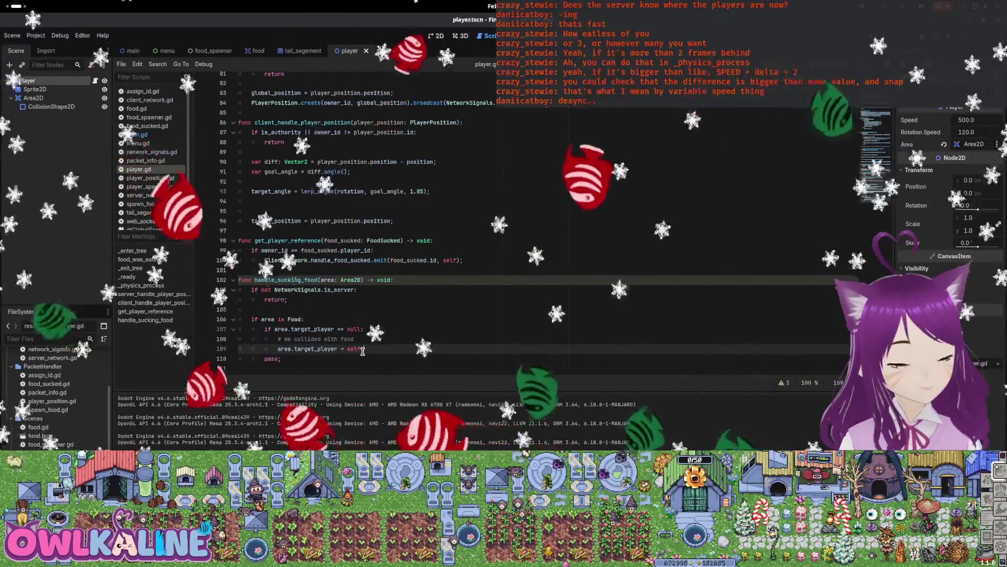
left_click(388, 336)
scroll(388, 336, "up", 20)
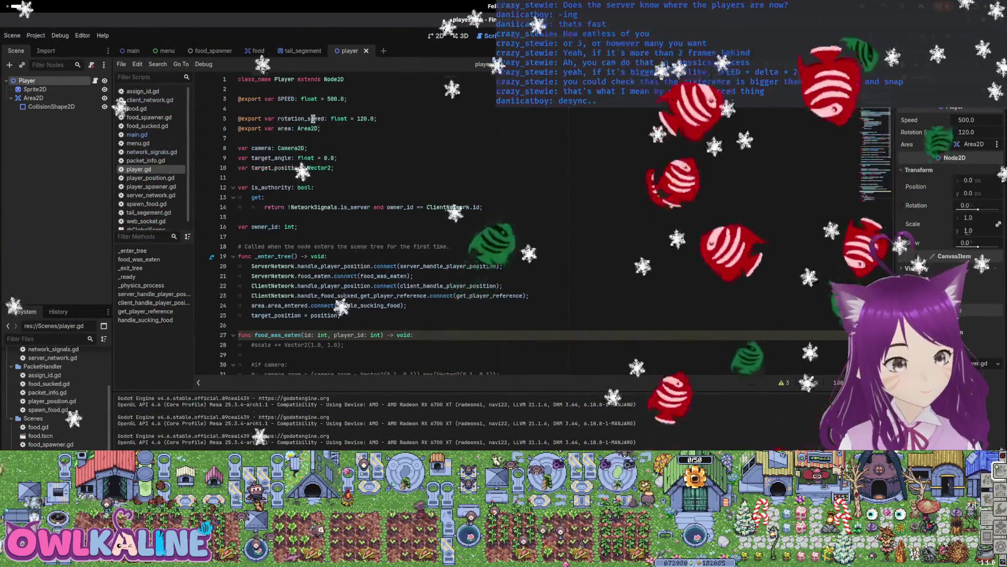
Step: Look over food.gd in the food scene, then reopen player.gd from the player scene
left_click(258, 50)
scroll(312, 157, "up", 6)
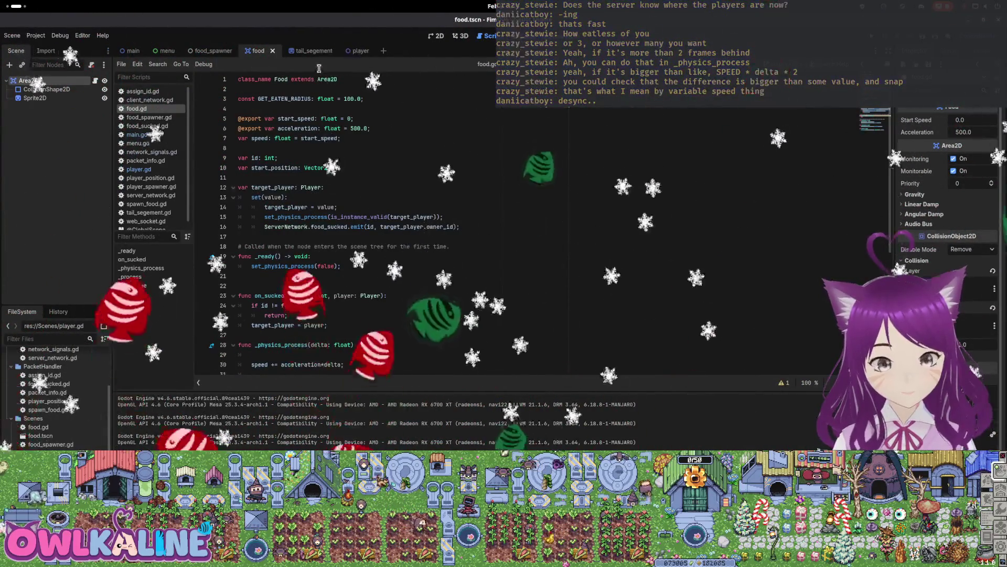
left_click(361, 51)
scroll(362, 207, "down", 7)
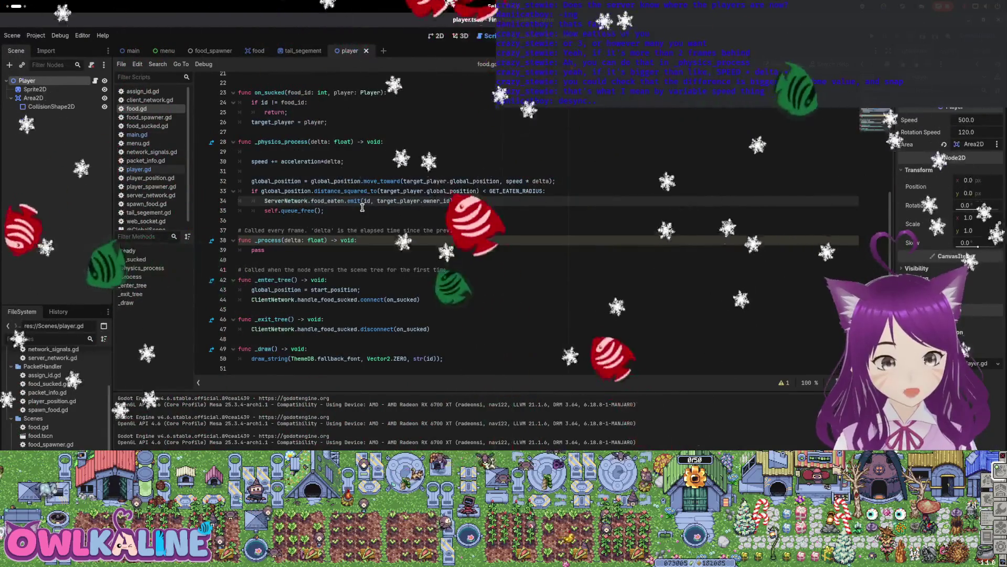
left_click(95, 81)
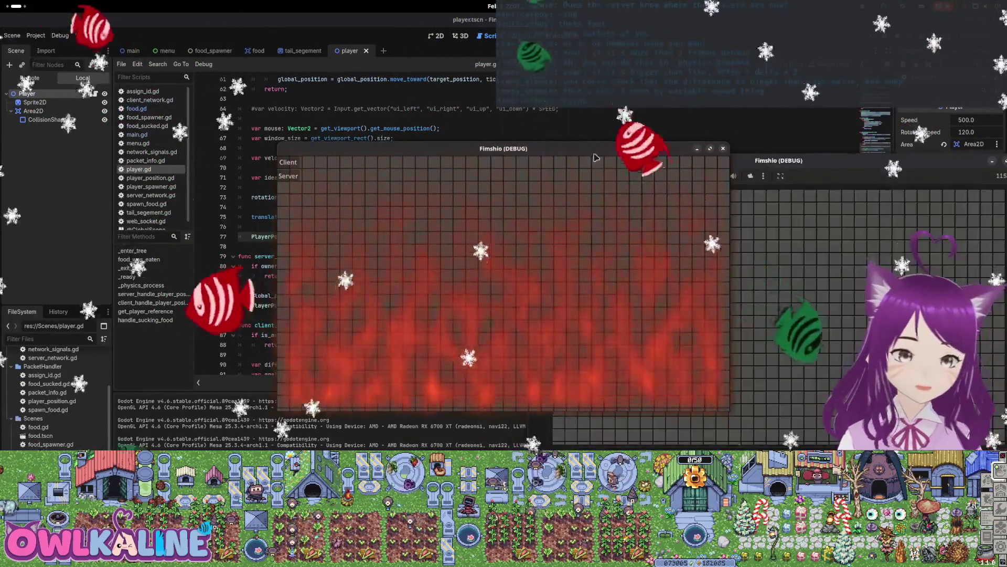
Step: Relaunch with F5, join as a client in the new window, test movement, then stop with F8
left_click_drag(728, 162, 755, 114)
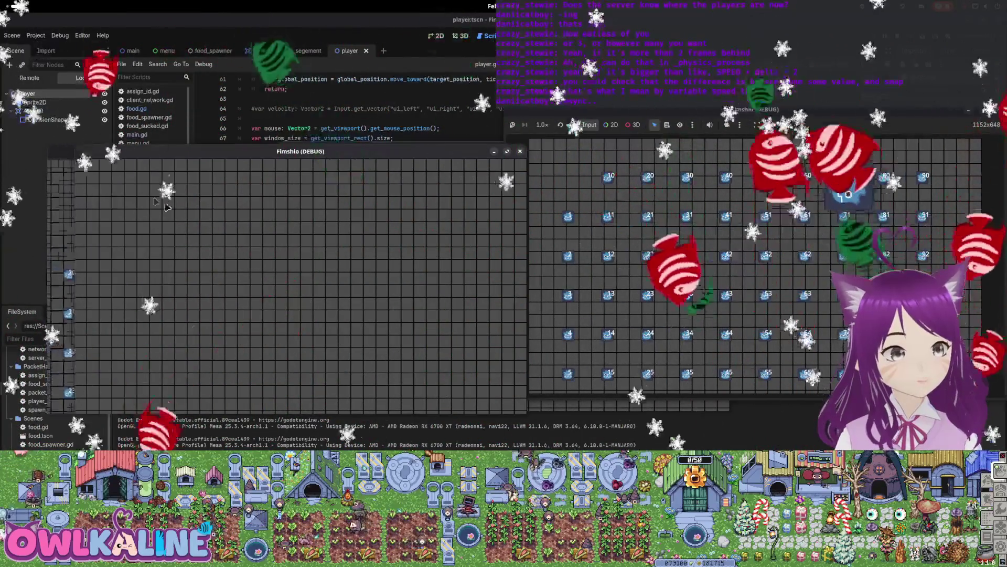
key("F5")
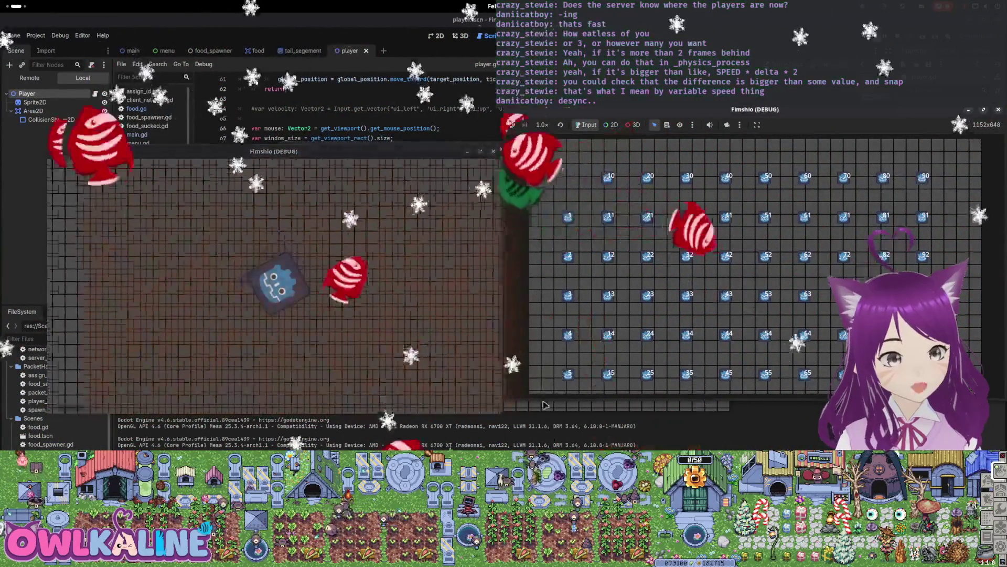
left_click(286, 163)
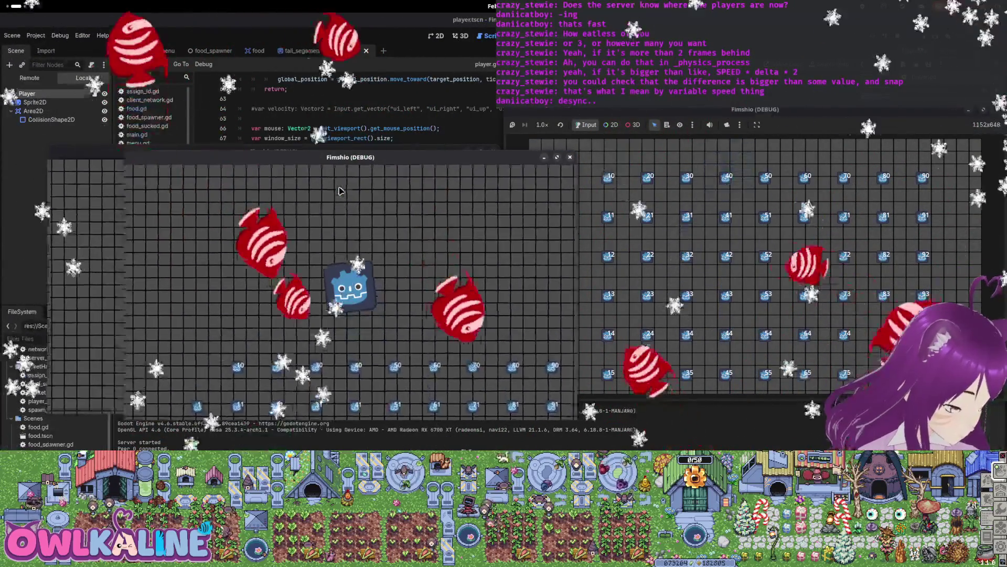
key("F8")
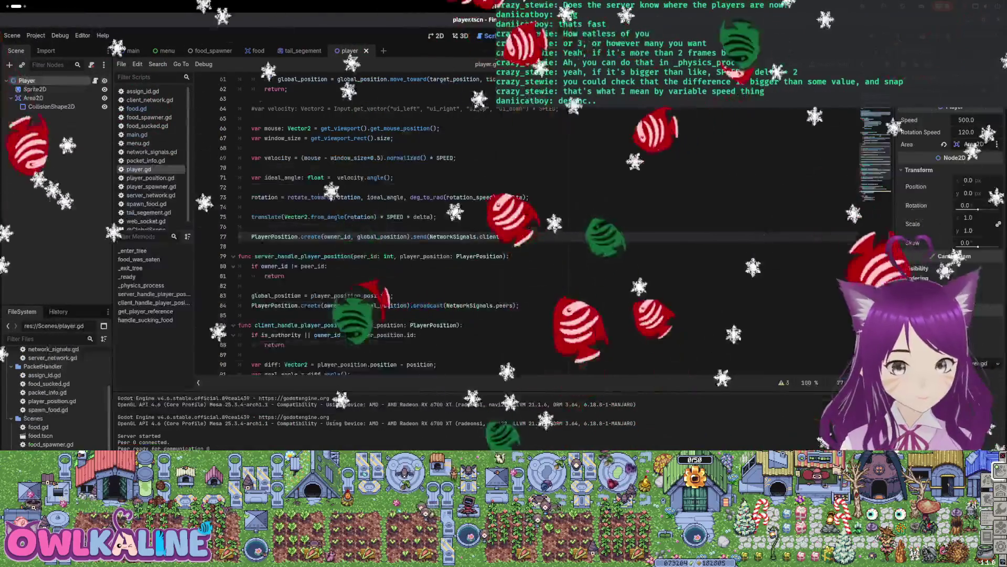
Step: Add 'if not NetworkSignals.is_server:' on a new line under the is_authority check
scroll(419, 225, "up", 6)
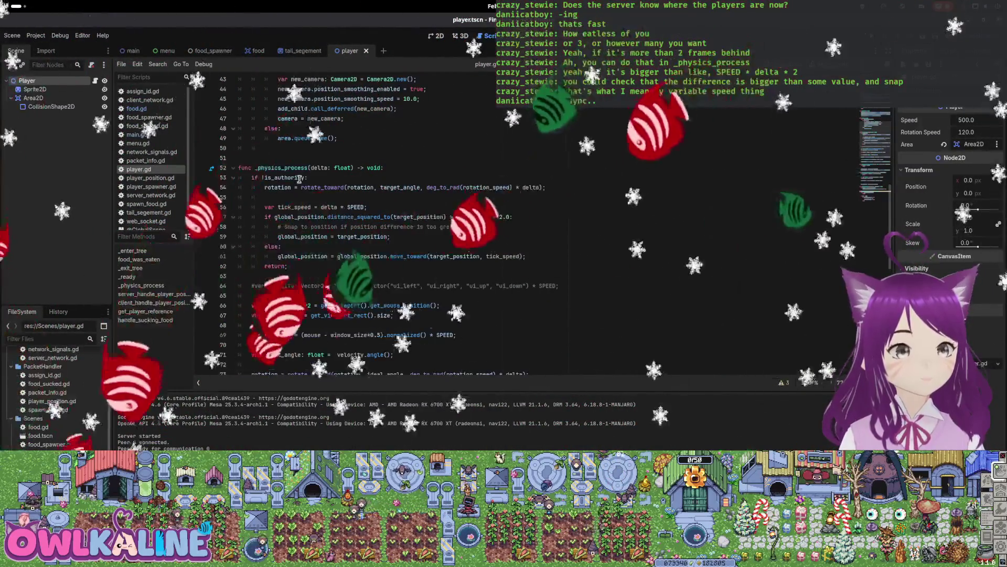
left_click(299, 179)
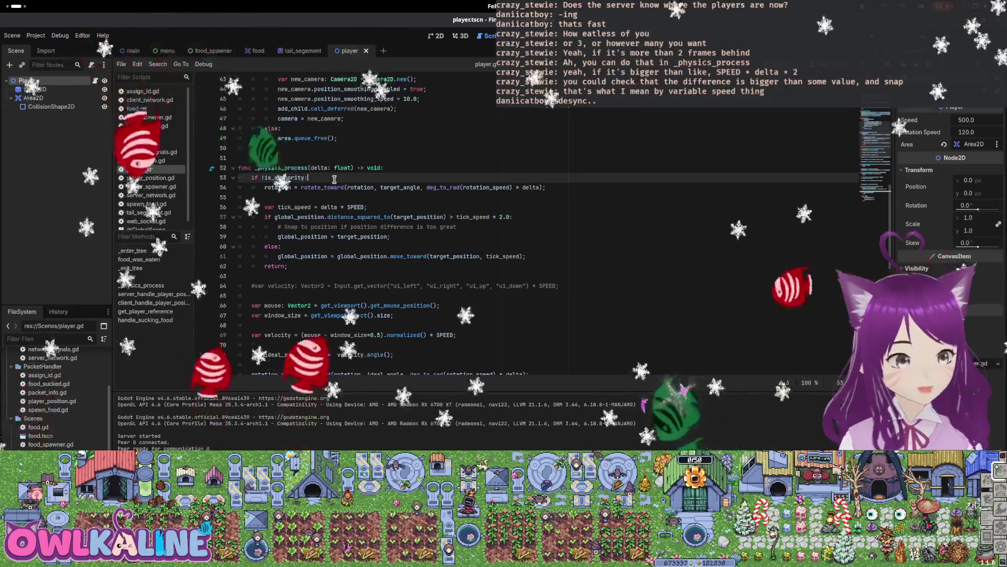
key("Return")
key("Return")
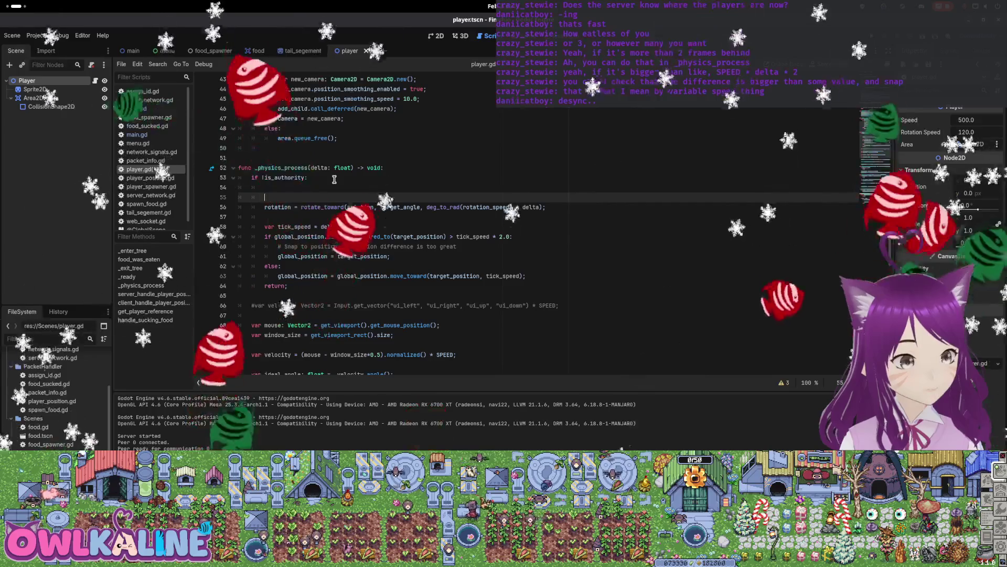
type("if Netwo")
key("Return")
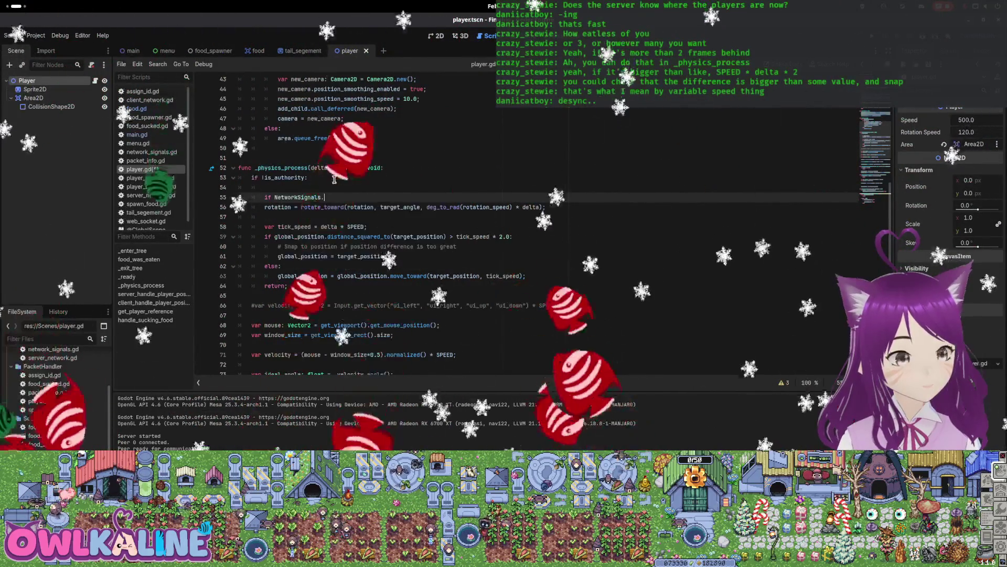
type(".i")
key("Return")
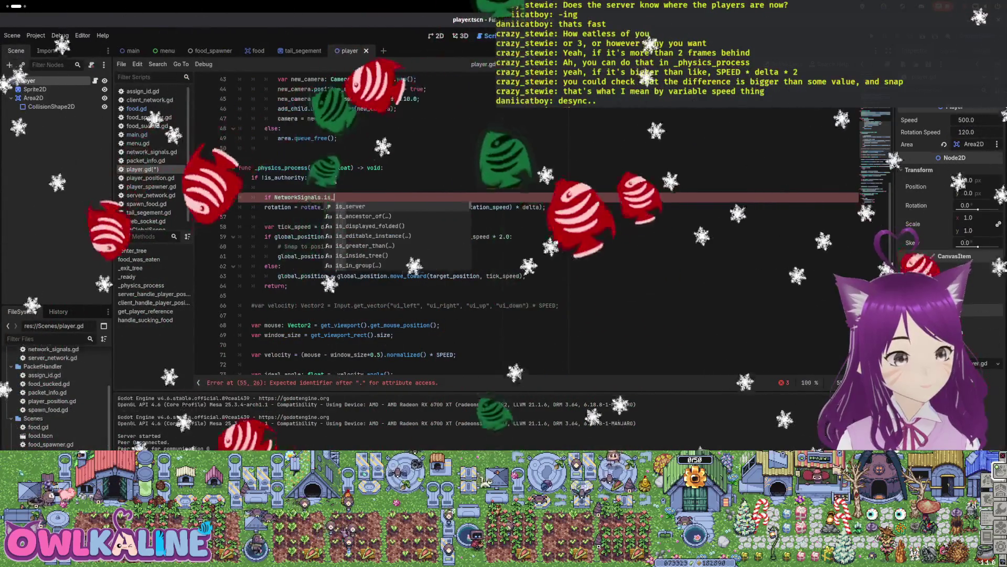
type("not")
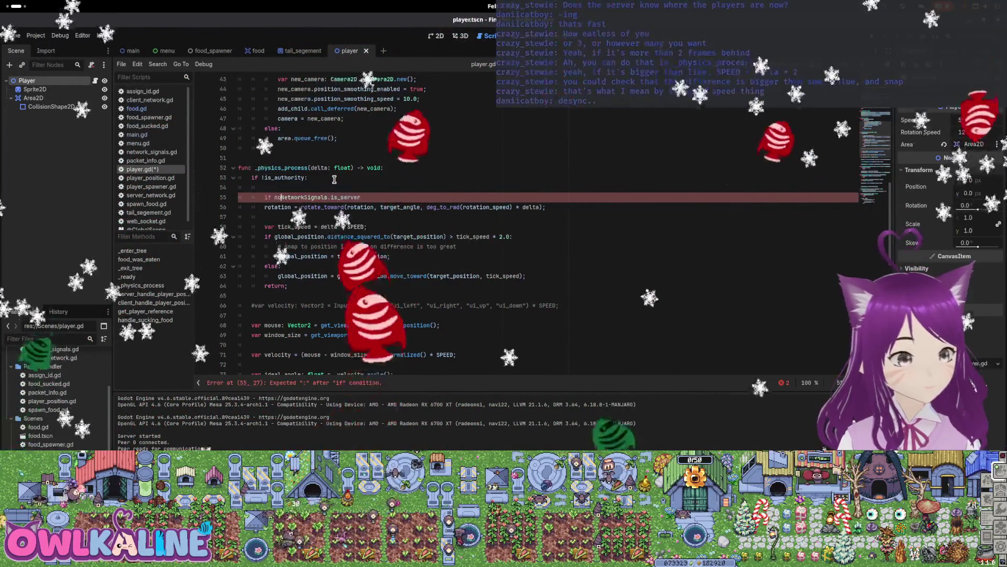
key("Down")
key("Down")
key("Down")
key("ctrl+z")
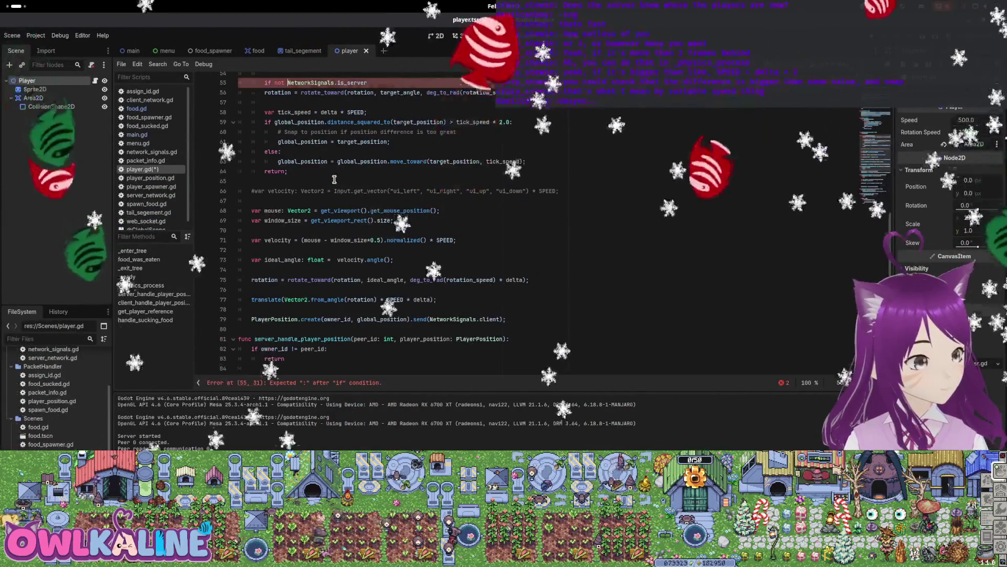
key("ctrl+shift+z")
scroll(419, 194, "up", 3)
left_click(390, 171)
type(":")
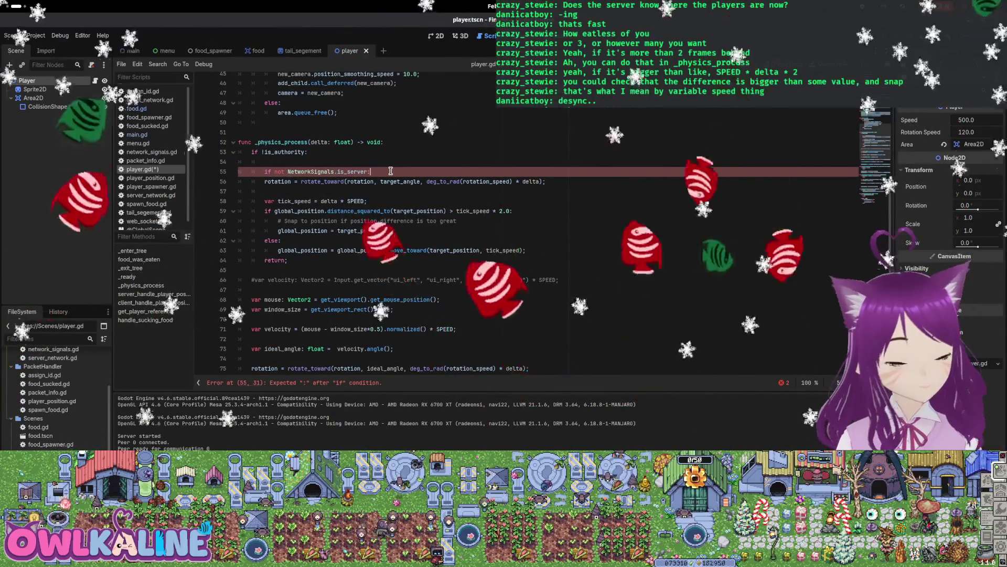
Step: Indent the rotation and movement code under the new check, save, and run the project
left_click_drag(261, 181, 294, 260)
key("Tab")
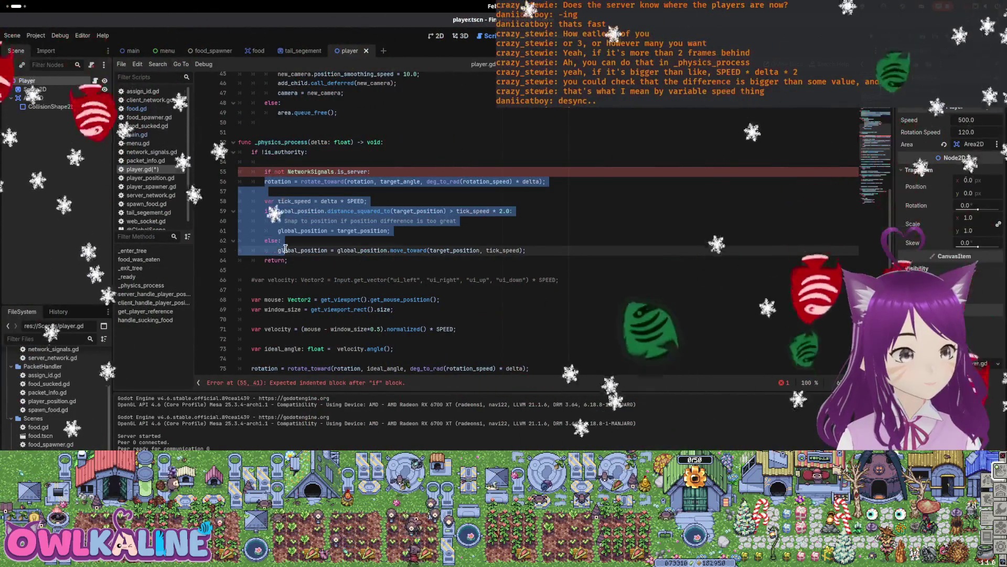
left_click(424, 242)
key("ctrl+s")
key("F5")
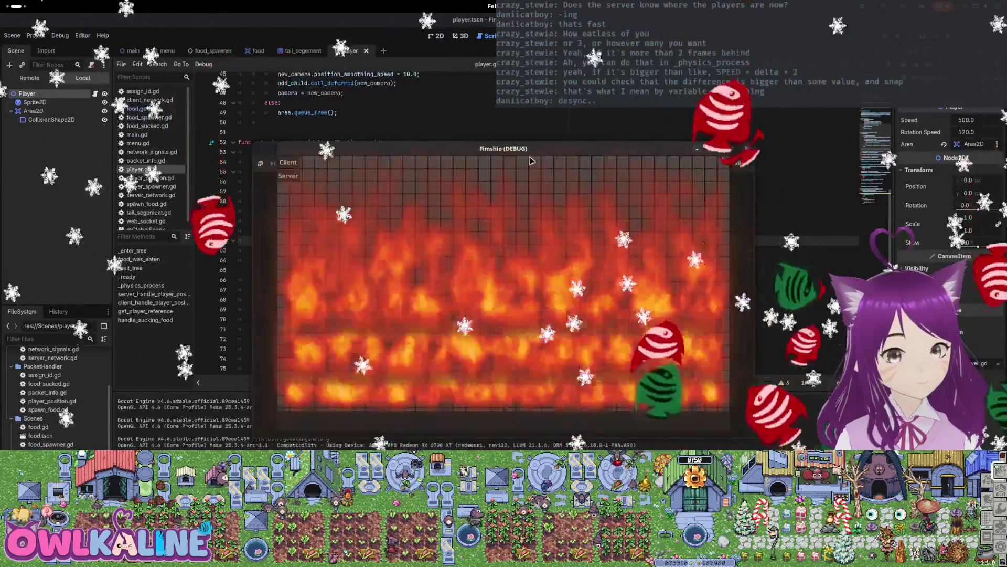
Step: Move the first window left, start the right window as Server and the left as Client
left_click_drag(498, 165, 262, 166)
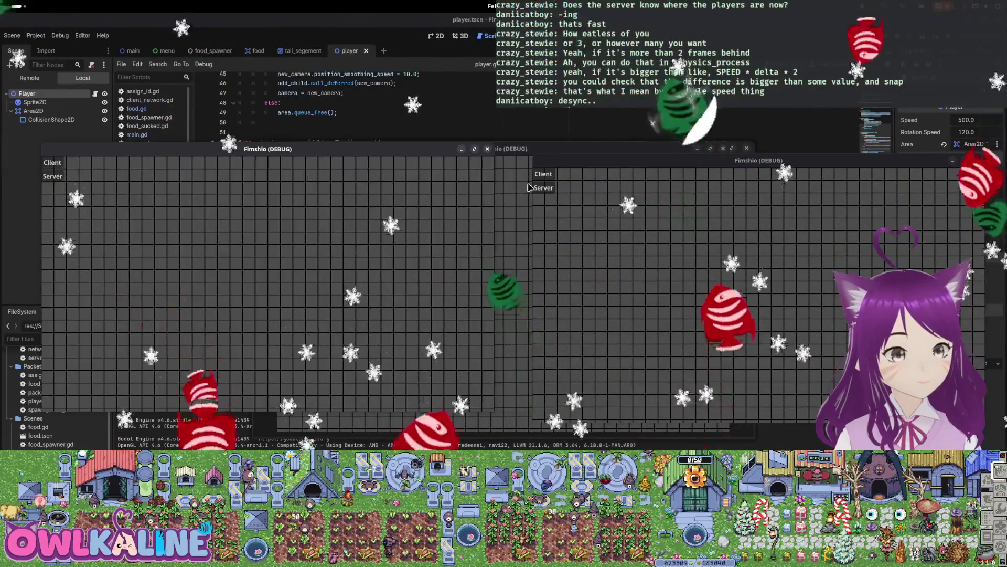
left_click(544, 187)
left_click(57, 163)
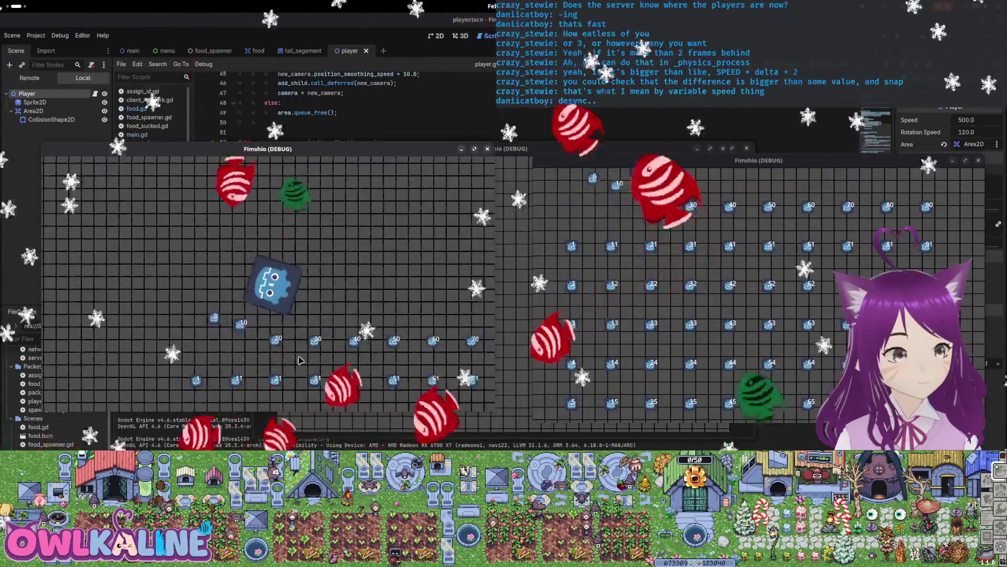
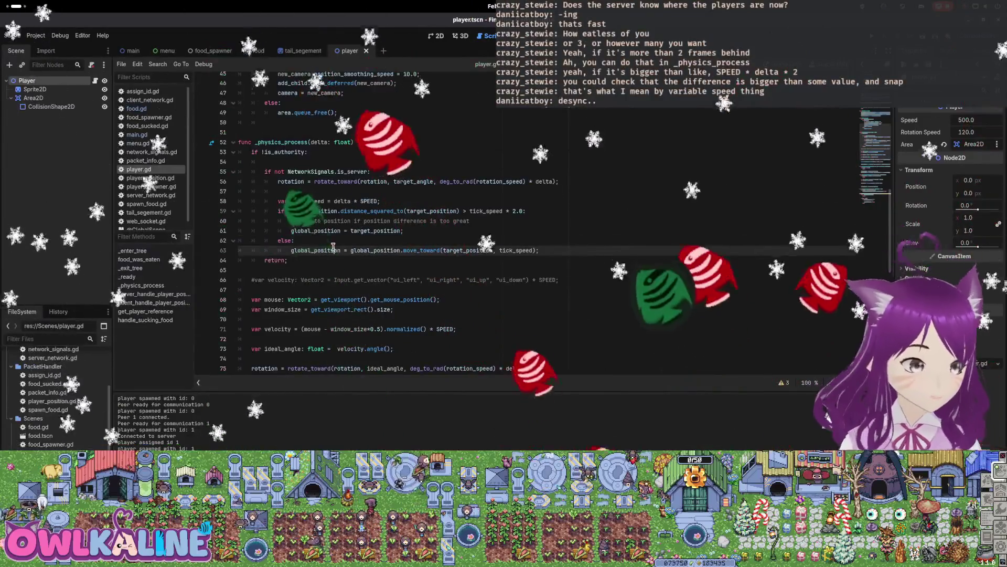
Step: Select the rotation and position-update lines 56–63 to nest them under the not-server check
left_click_drag(333, 247, 247, 183)
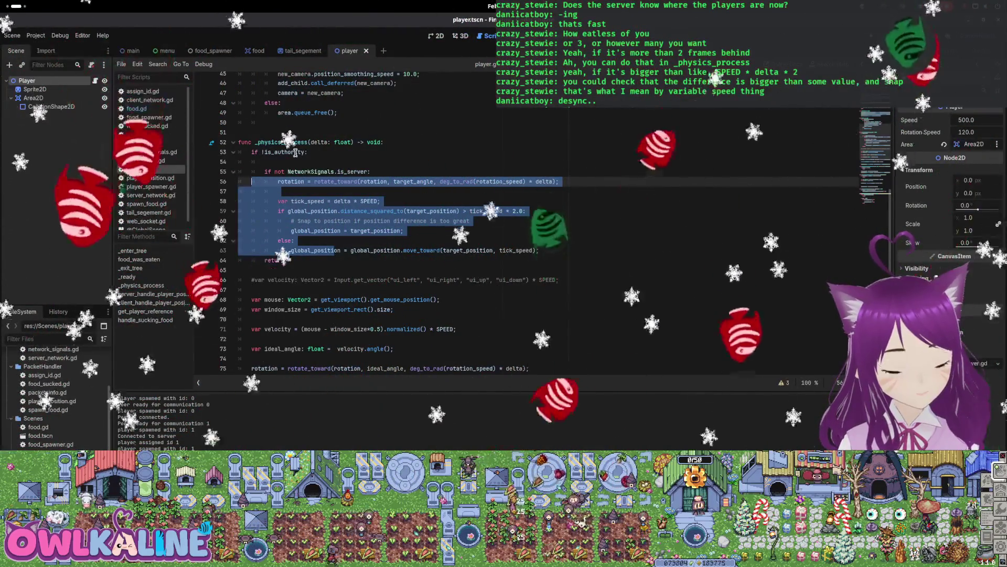
Step: Delete the empty line 54 under the authority check in _physics_process
left_click(382, 165)
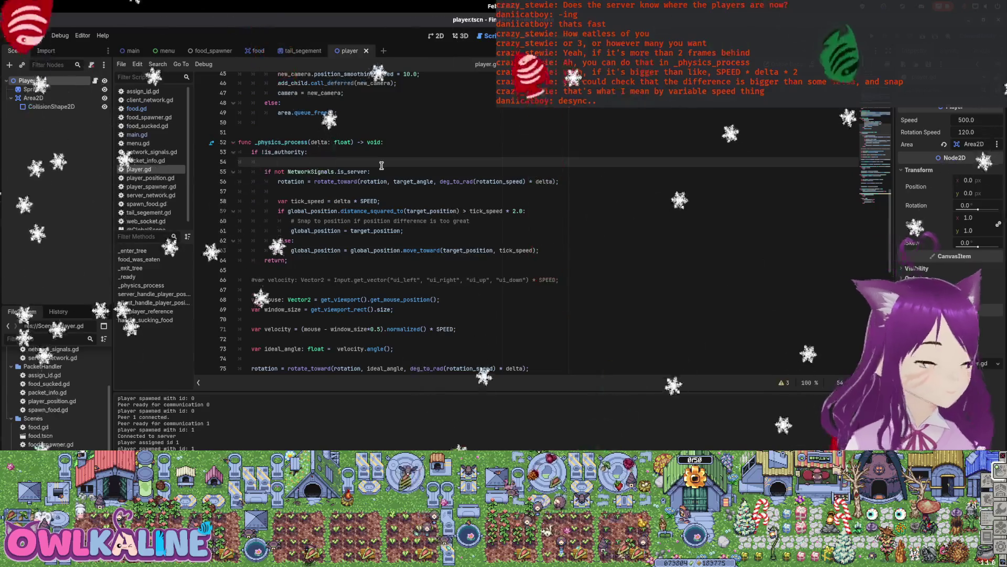
key("BackSpace")
key("BackSpace")
key("BackSpace")
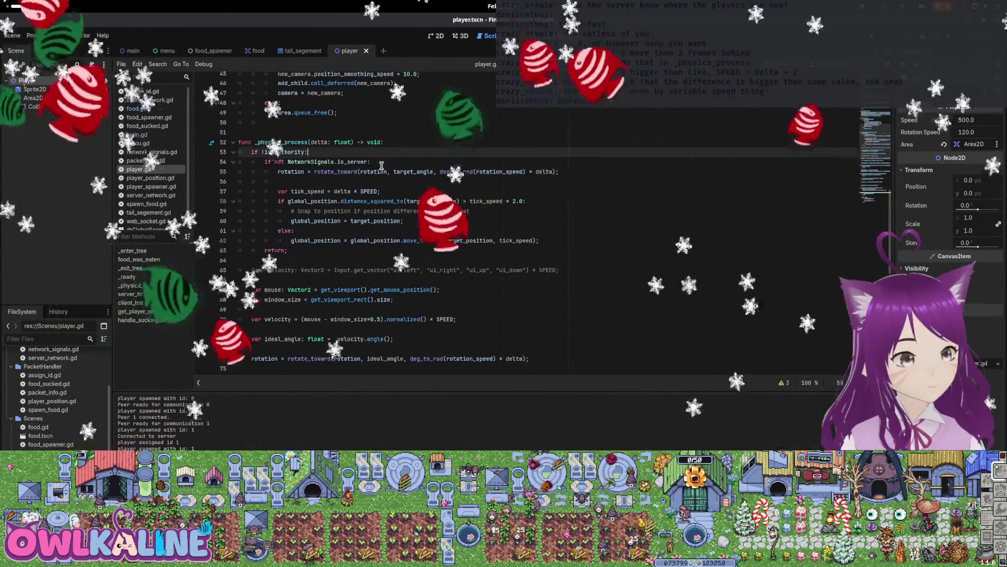
scroll(382, 165, "up", 15)
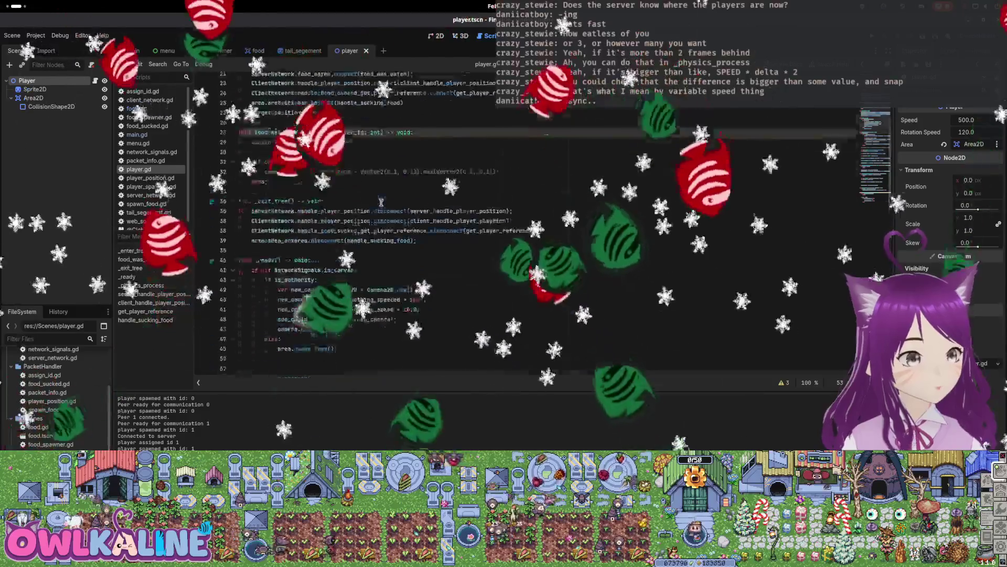
left_click(415, 335)
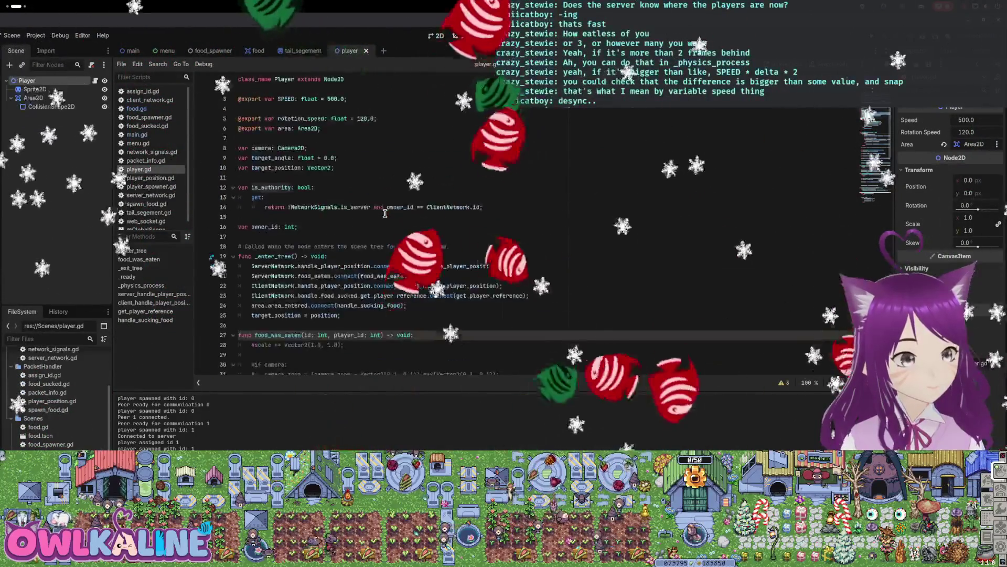
Step: Review the is_authority getter's NetworkSignals return expression and the else branch on line 61
left_click_drag(317, 207, 370, 208)
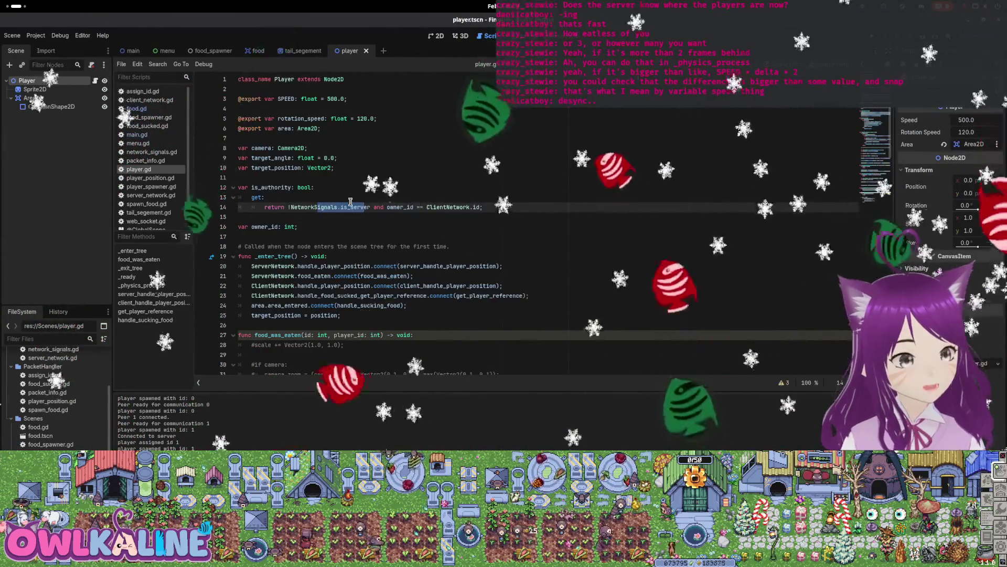
double_click(332, 207)
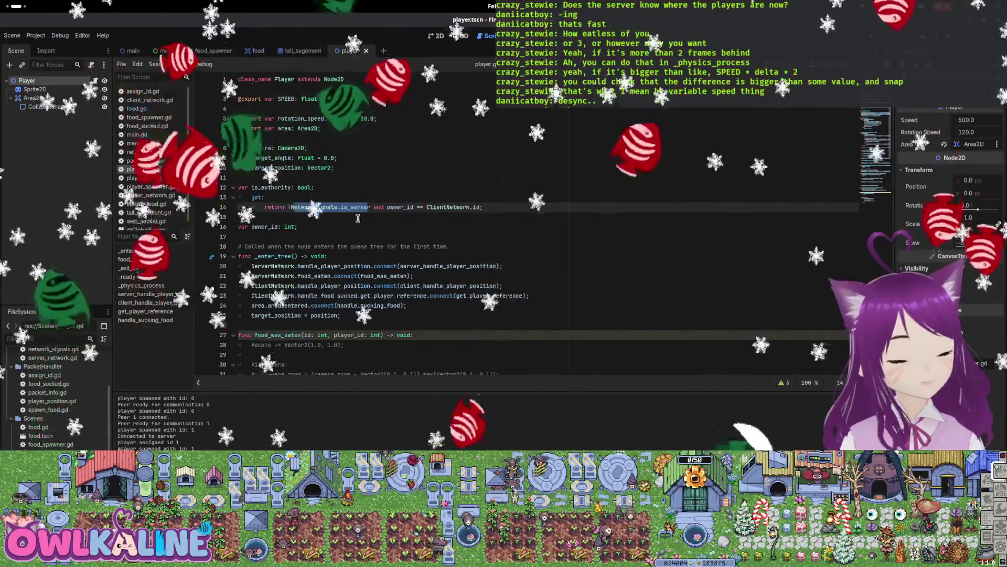
scroll(330, 207, "down", 2)
scroll(328, 208, "down", 10)
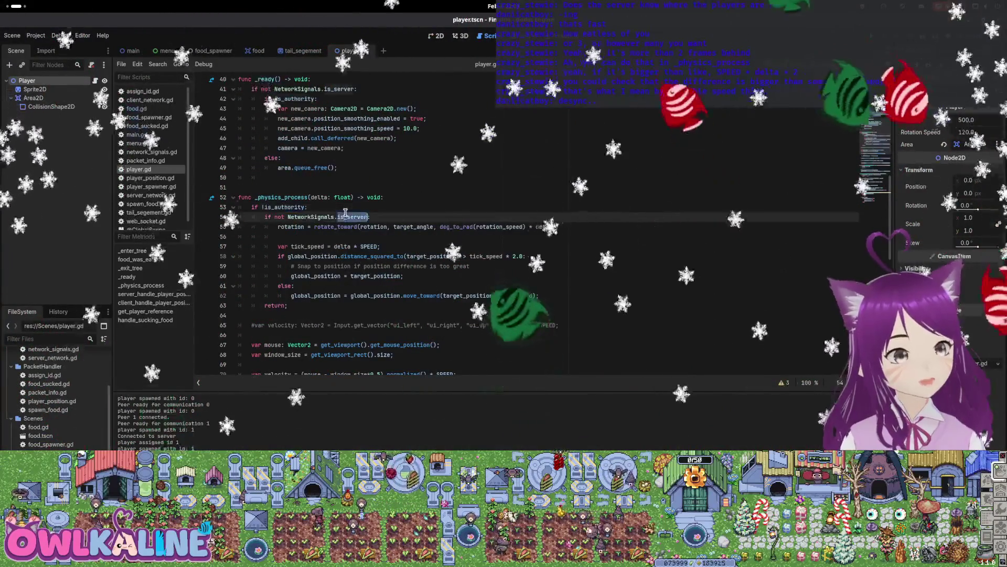
mouse_move(289, 208)
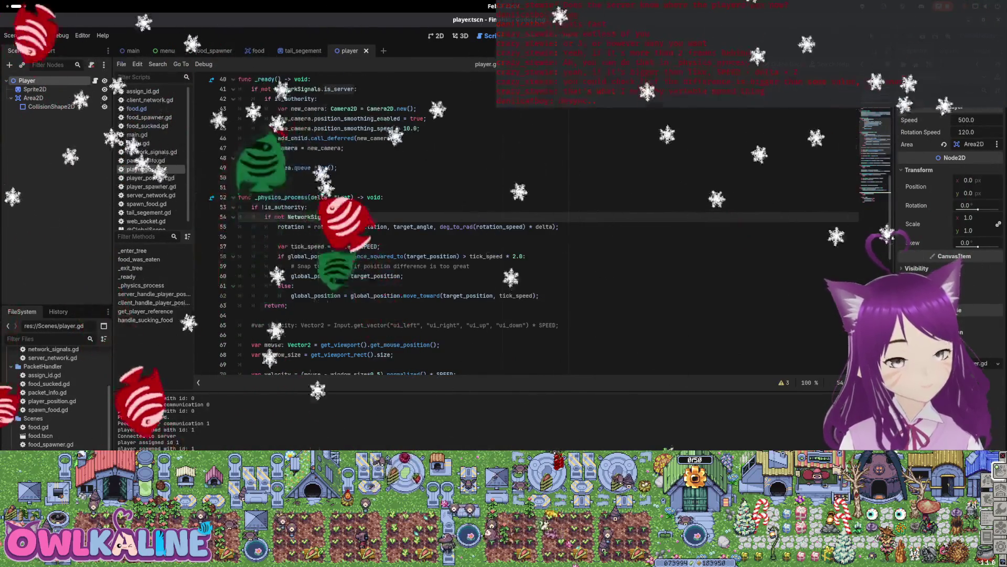
left_click(349, 288)
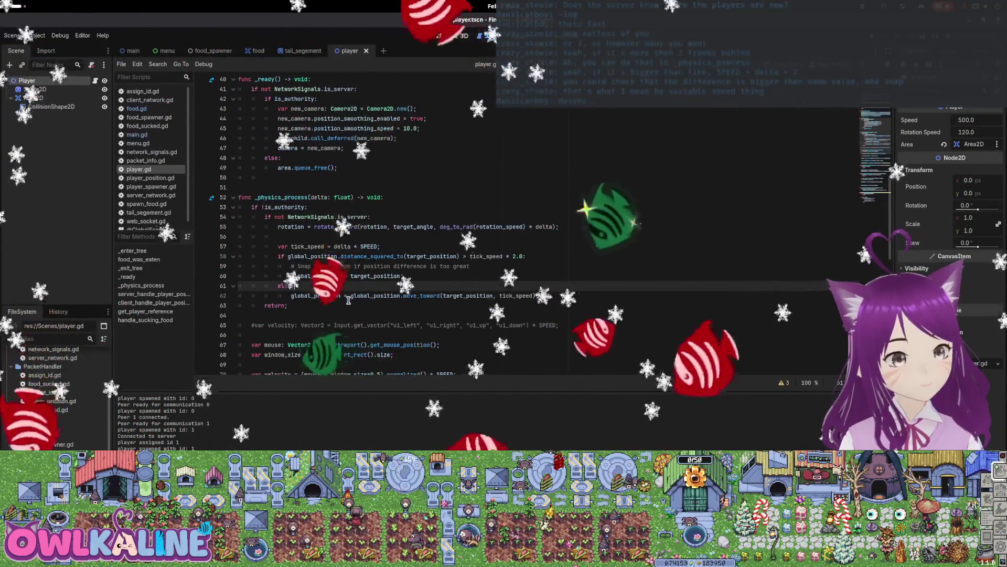
scroll(318, 231, "up", 13)
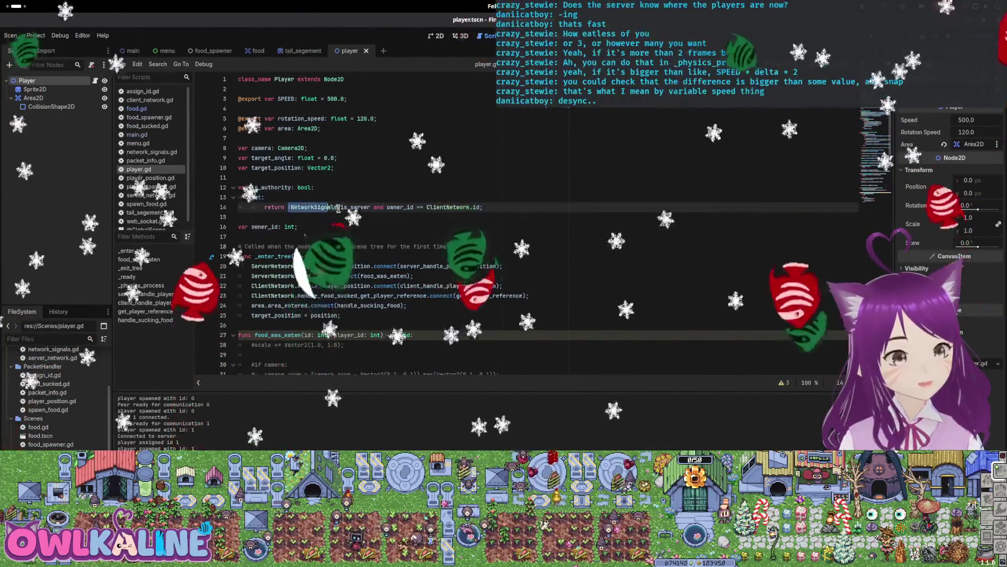
scroll(443, 237, "down", 1)
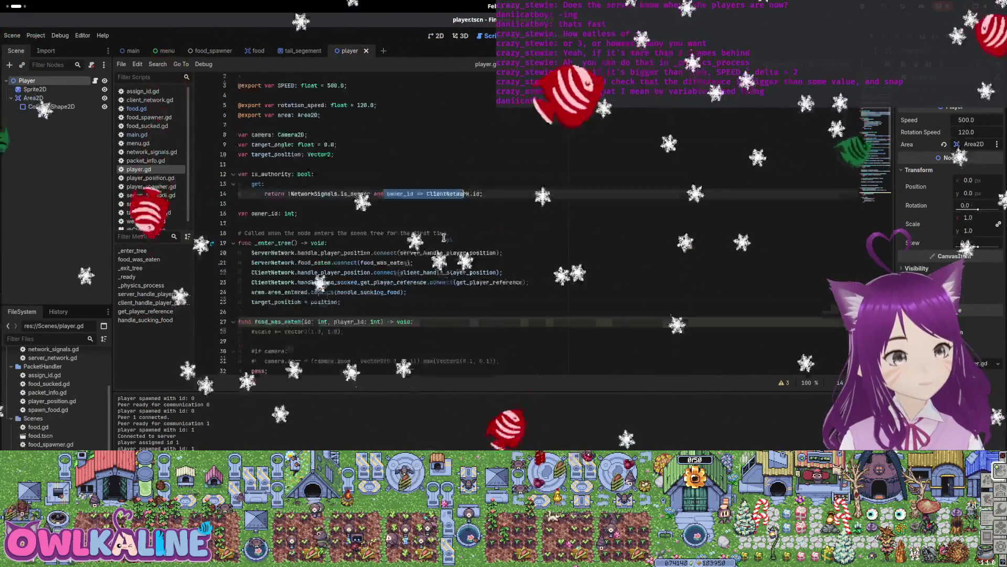
scroll(440, 237, "down", 13)
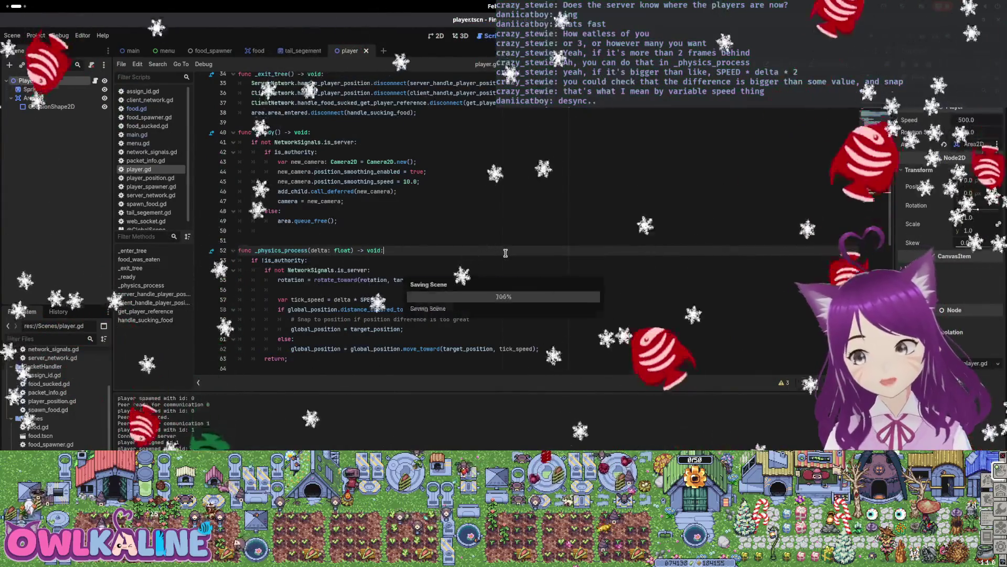
key("super")
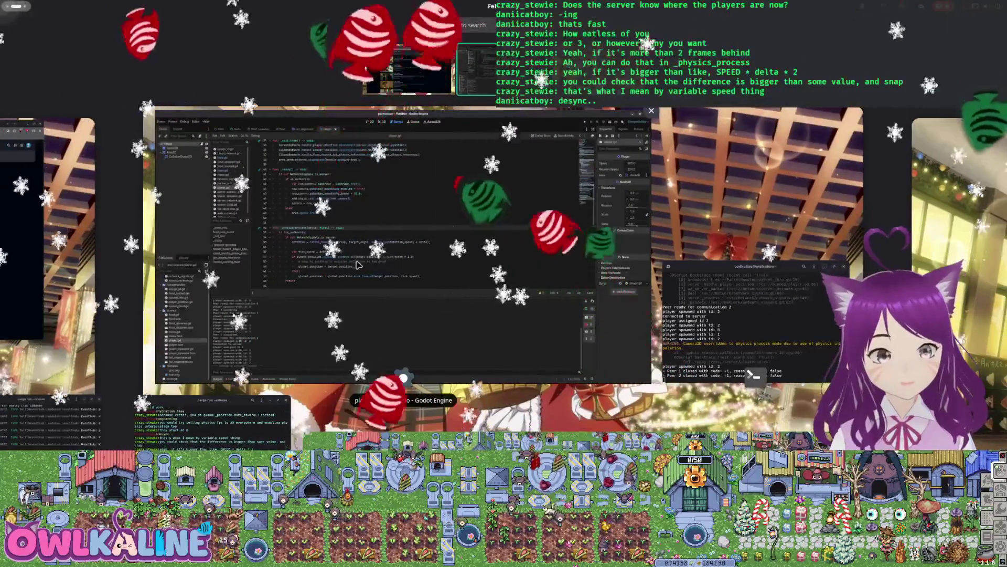
key("super")
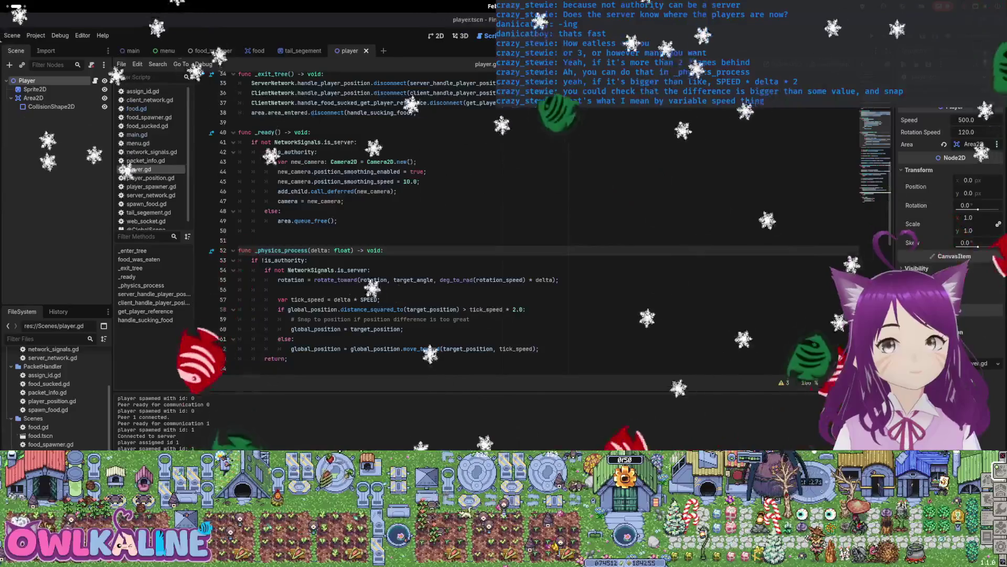
scroll(600, 253, "up", 1)
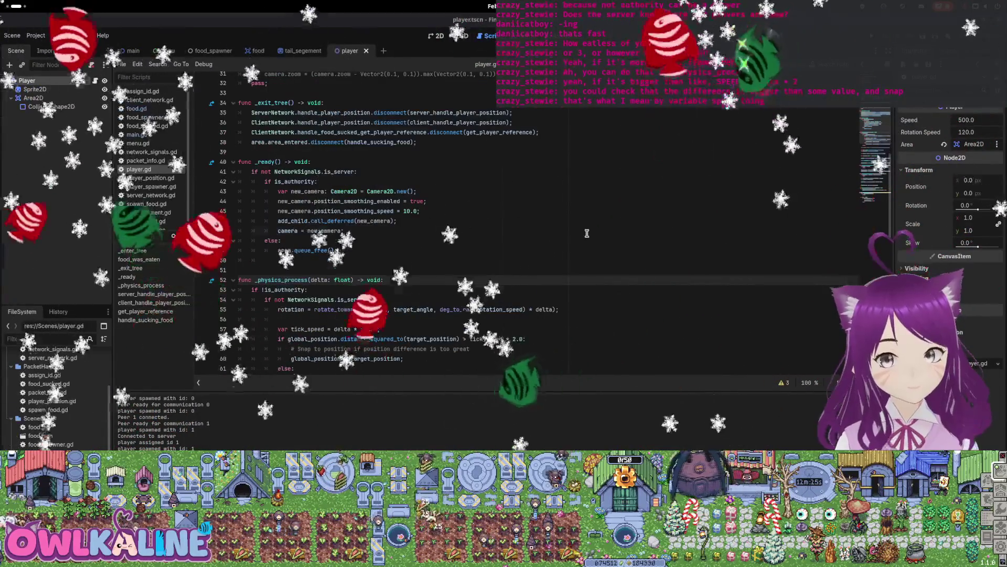
left_click(595, 230)
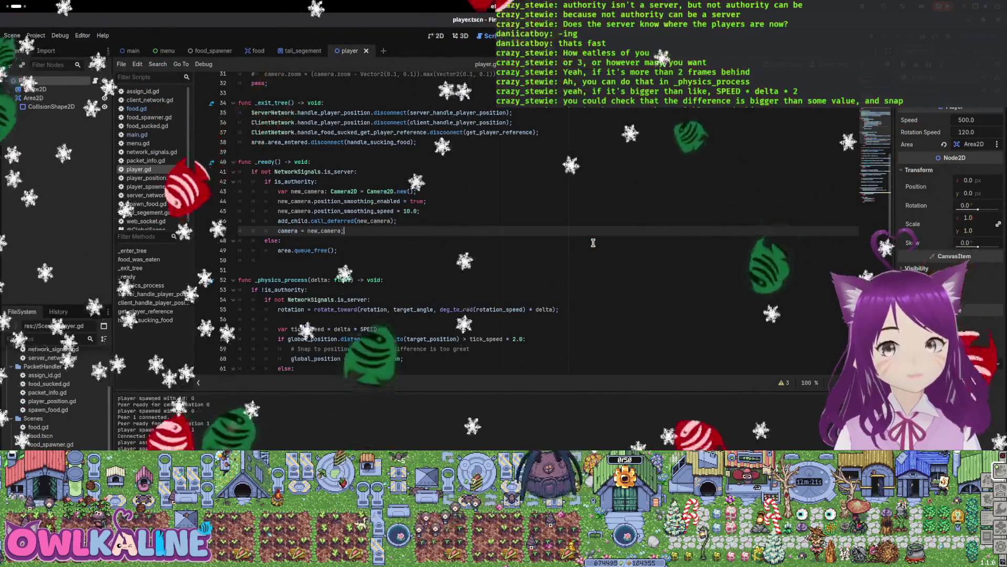
scroll(488, 229, "up", 10)
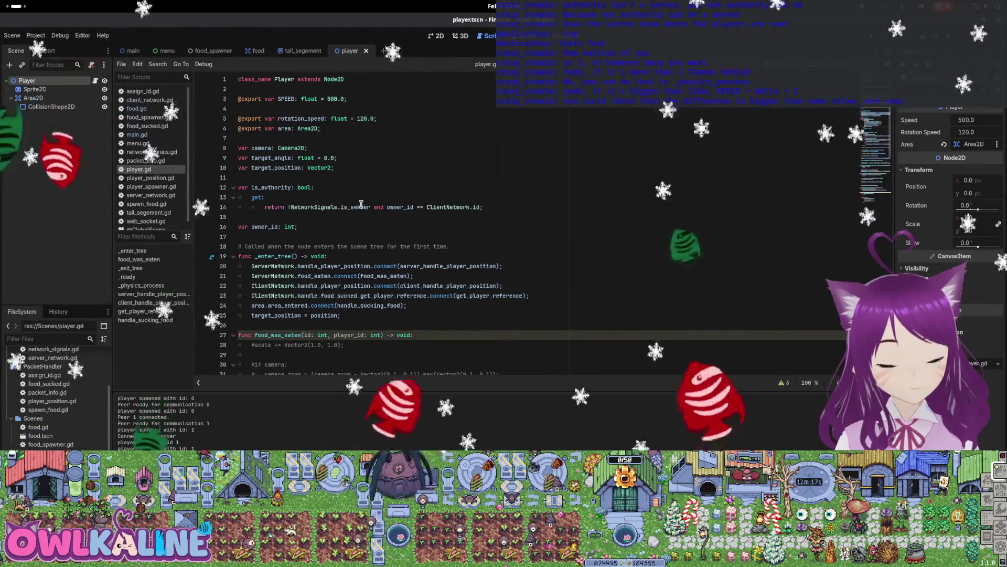
left_click_drag(371, 206, 317, 207)
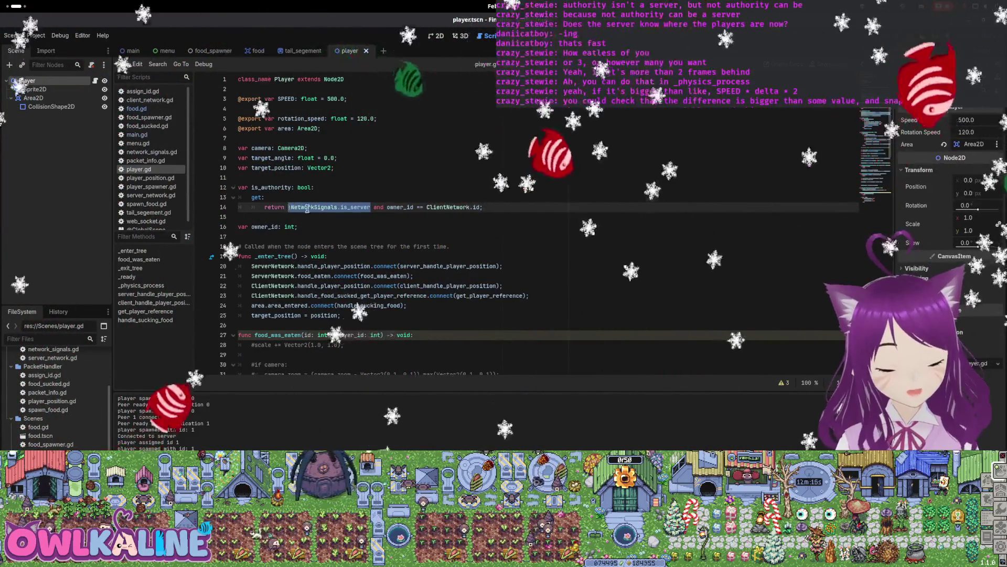
left_click(413, 205)
left_click_drag(399, 206, 469, 207)
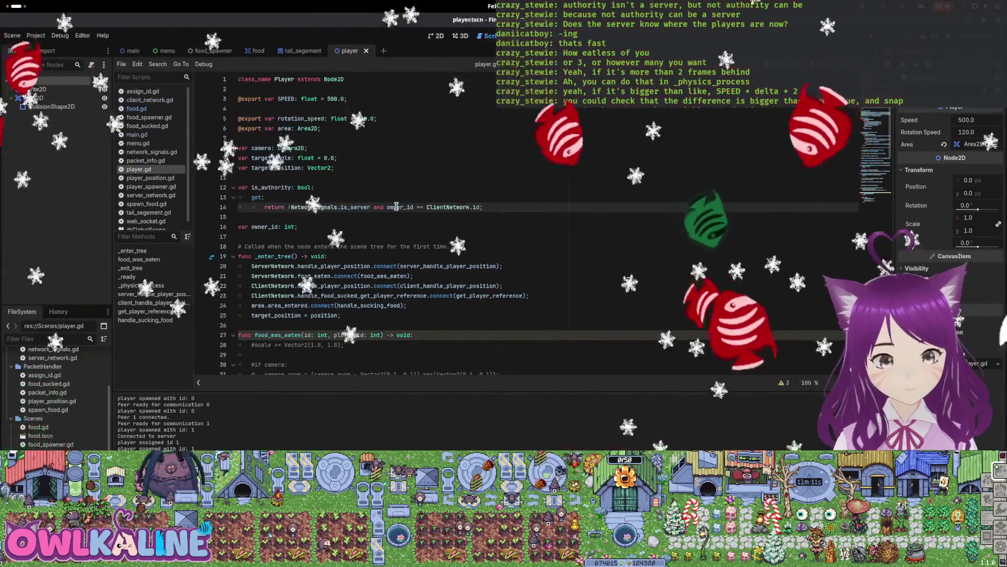
double_click(449, 207)
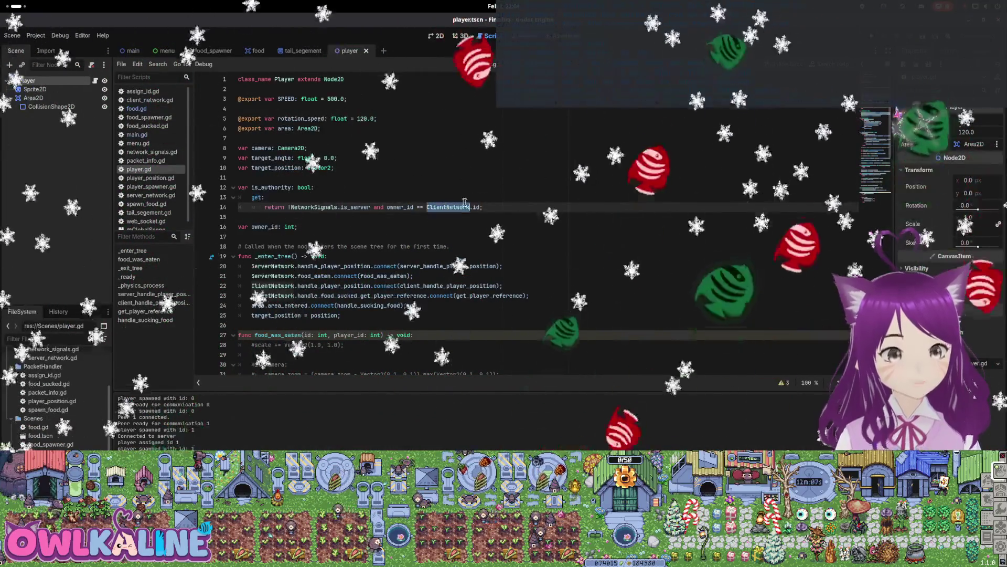
left_click(484, 206)
key("shift+Left")
key("shift+Left")
key("shift+Left")
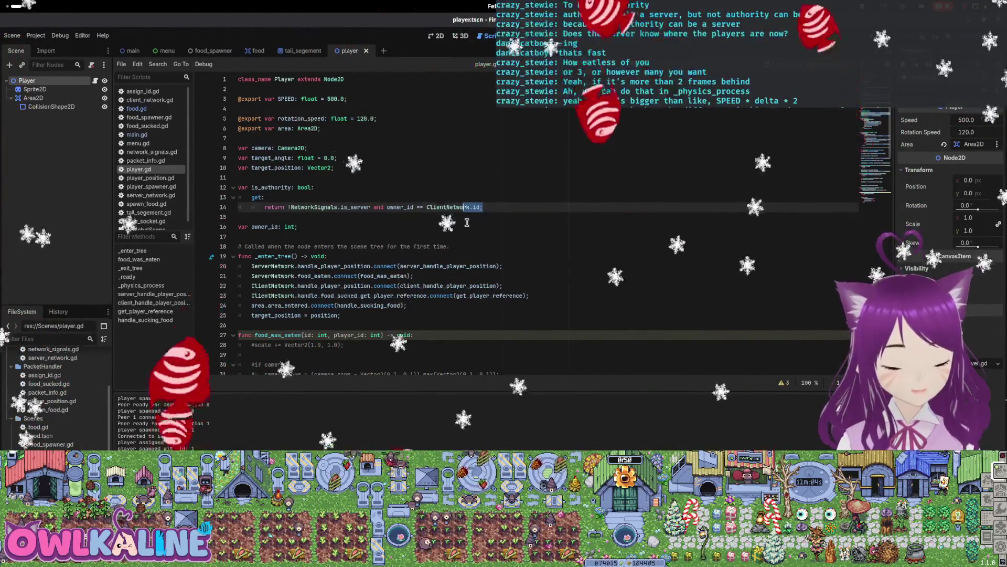
left_click(459, 207)
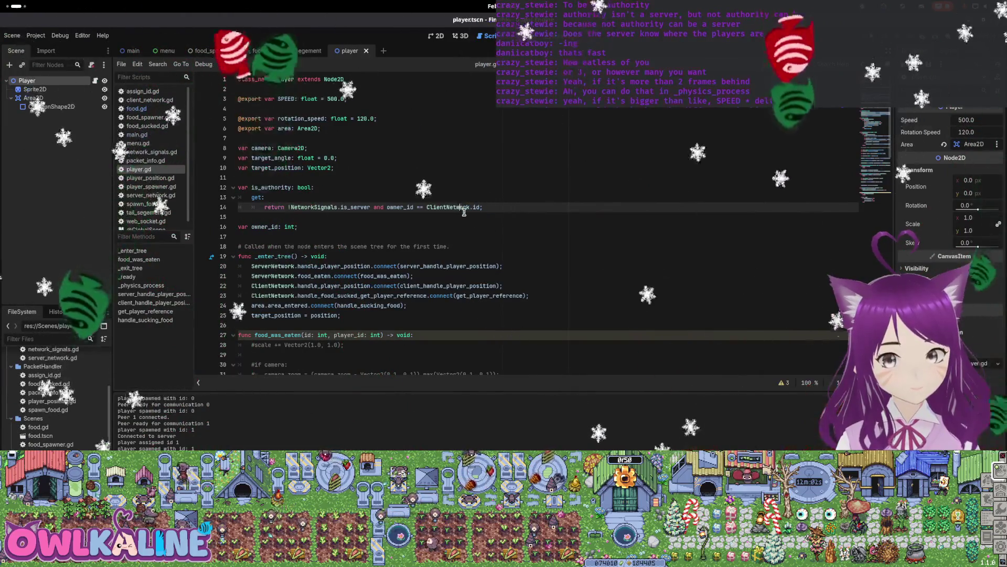
left_click(530, 252)
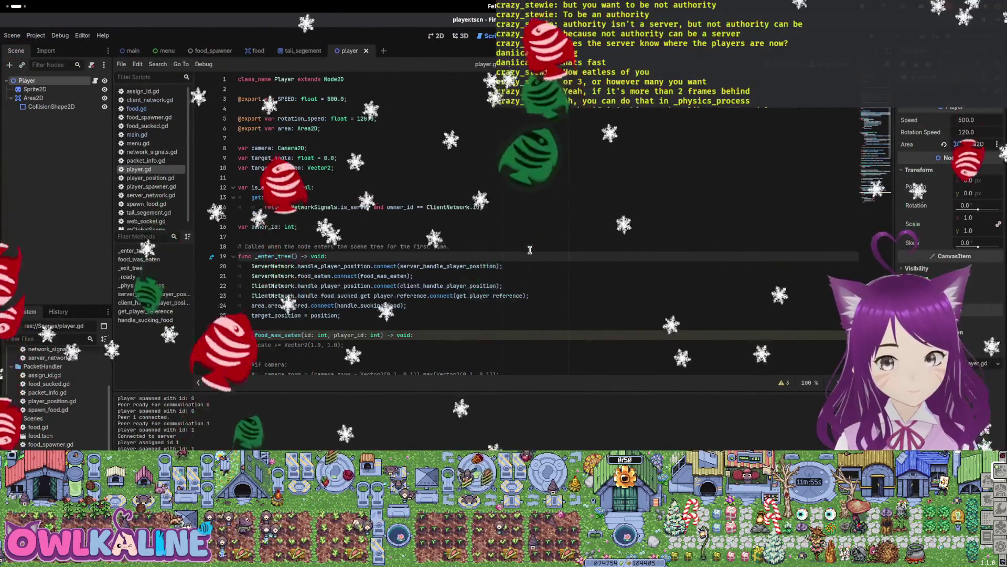
scroll(529, 249, "down", 13)
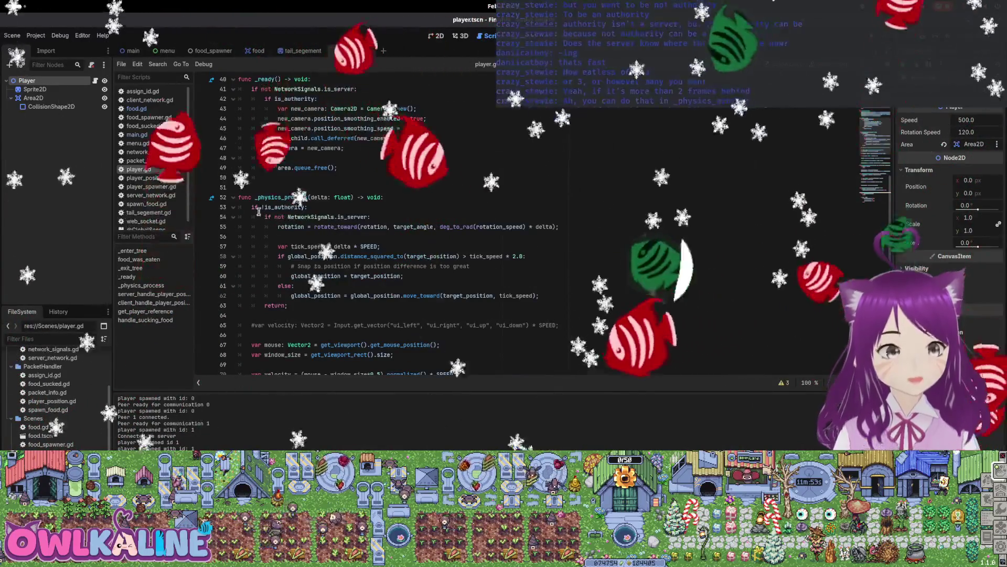
left_click_drag(259, 207, 308, 207)
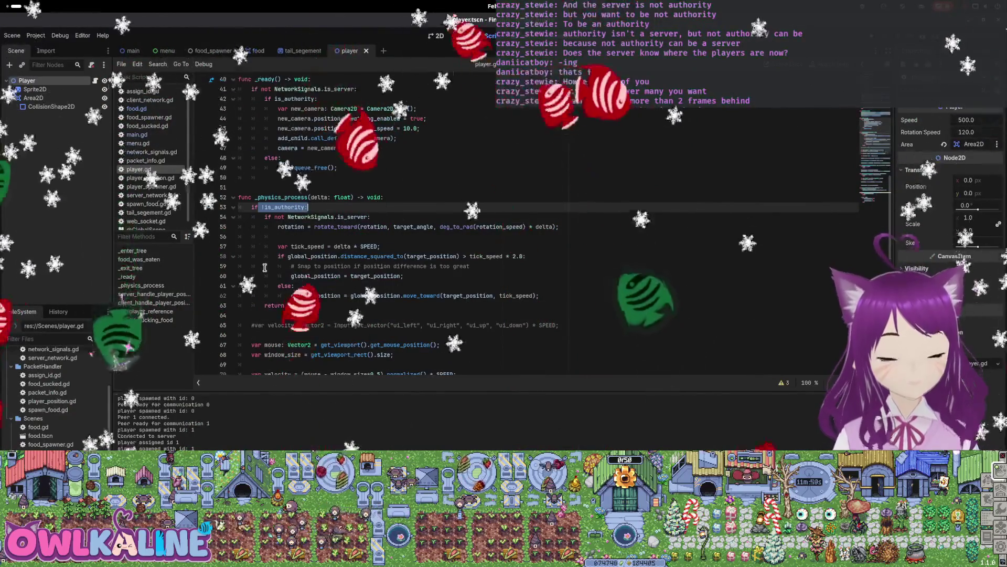
left_click(140, 259)
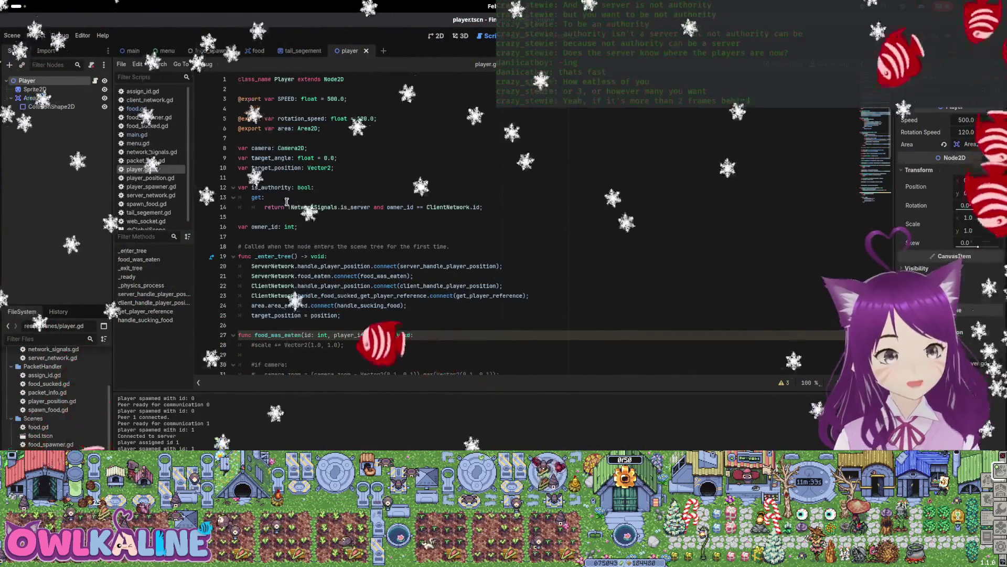
scroll(370, 226, "down", 15)
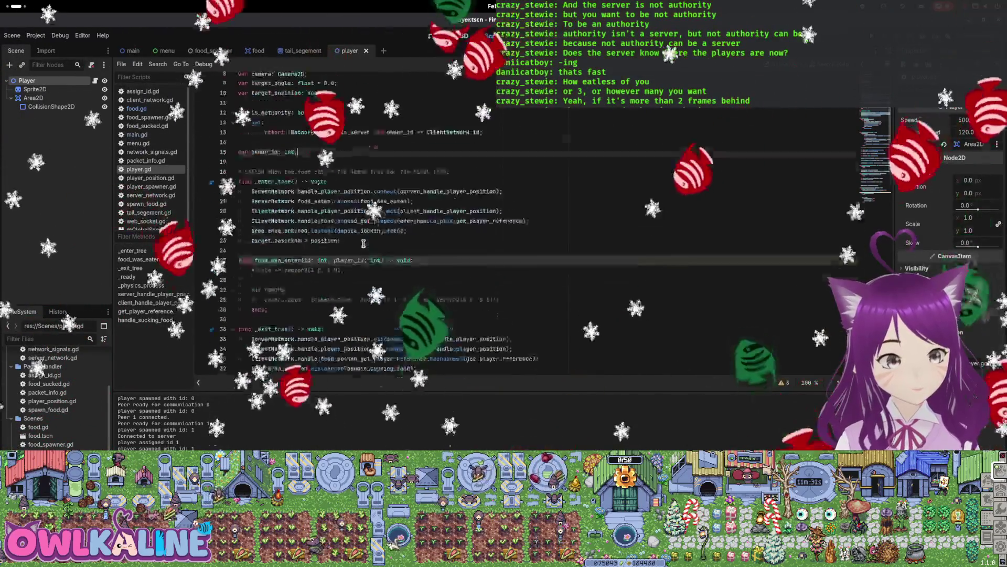
scroll(362, 245, "up", 7)
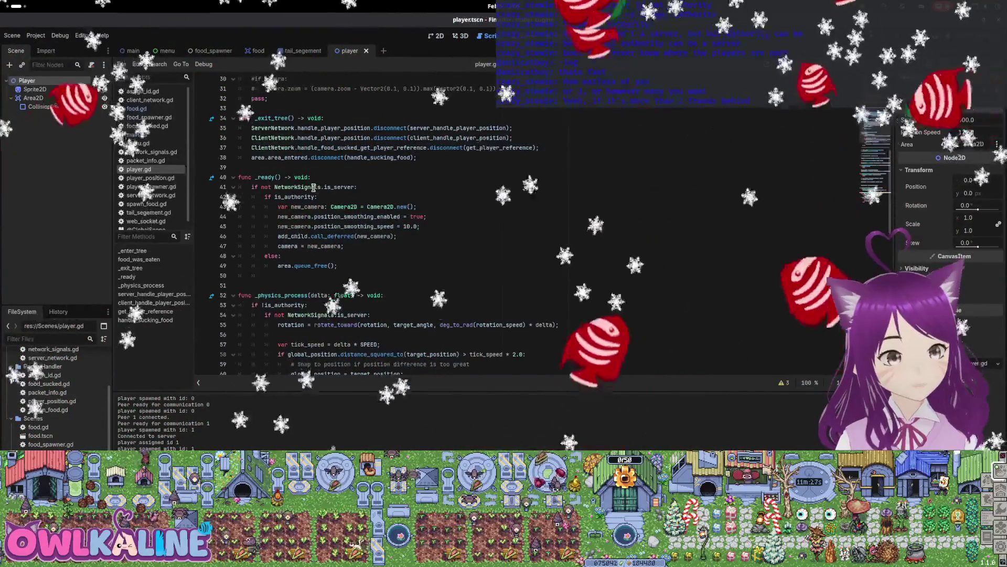
mouse_move(326, 187)
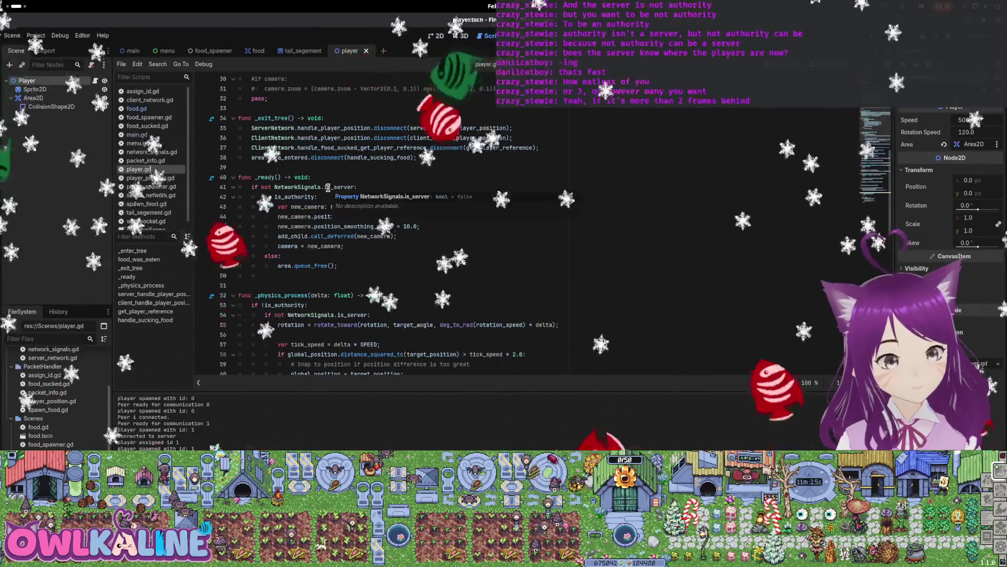
mouse_move(302, 239)
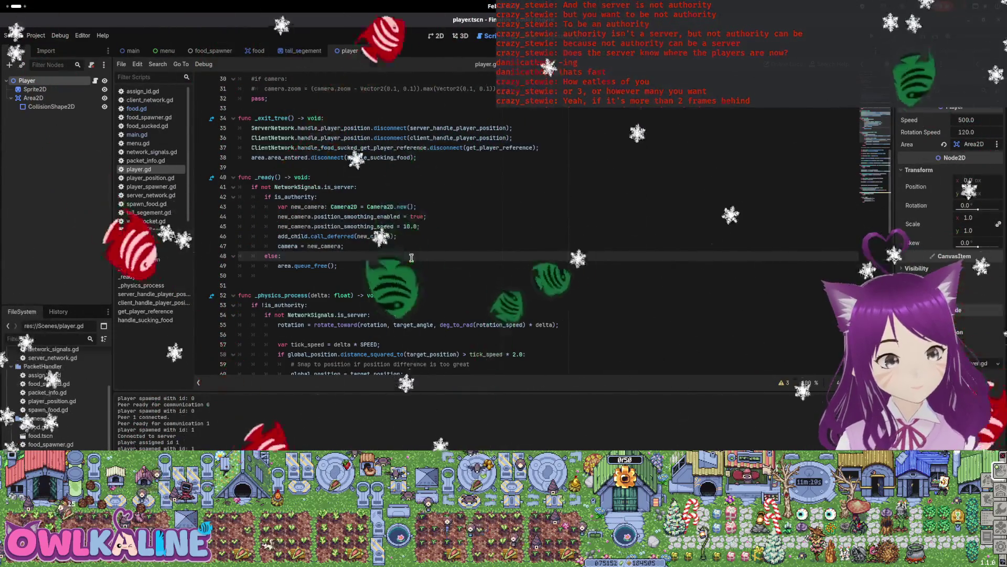
scroll(411, 257, "down", 2)
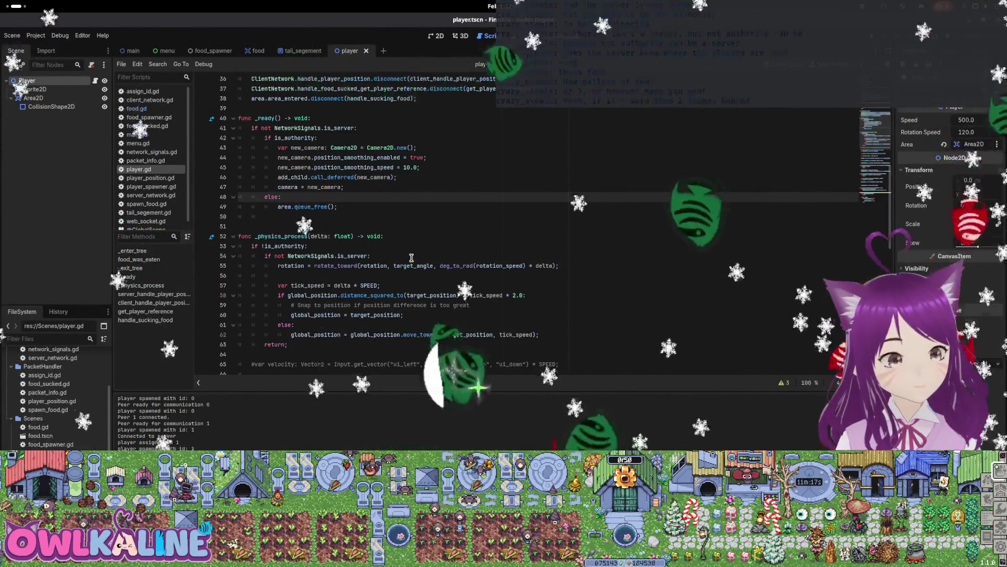
Step: Review the not-server check and authority camera block, lines 41–50, in _ready
left_click_drag(251, 128, 383, 130)
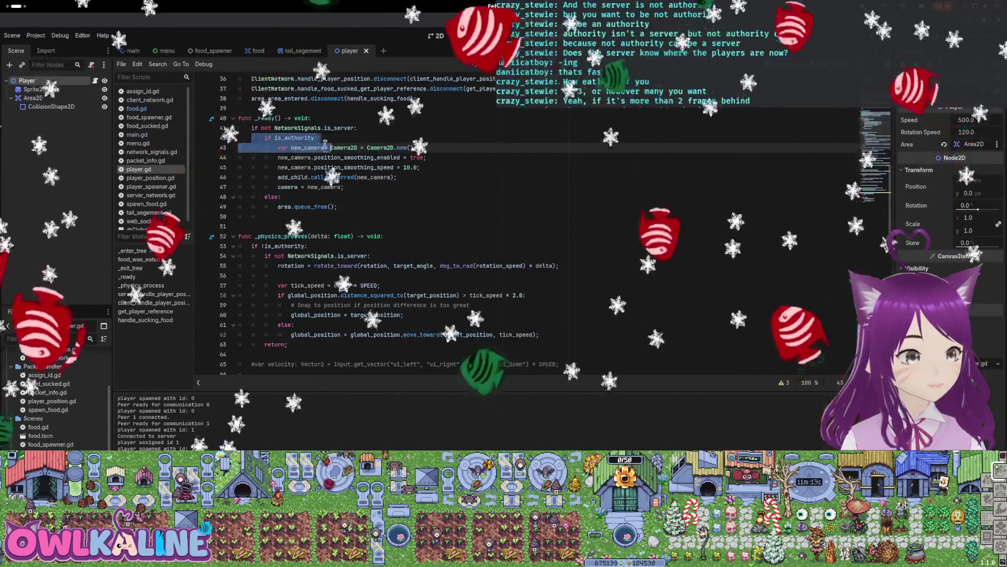
left_click(336, 216)
mouse_move(335, 216)
left_mouse_down()
mouse_move(273, 152)
mouse_move(236, 137)
left_mouse_up()
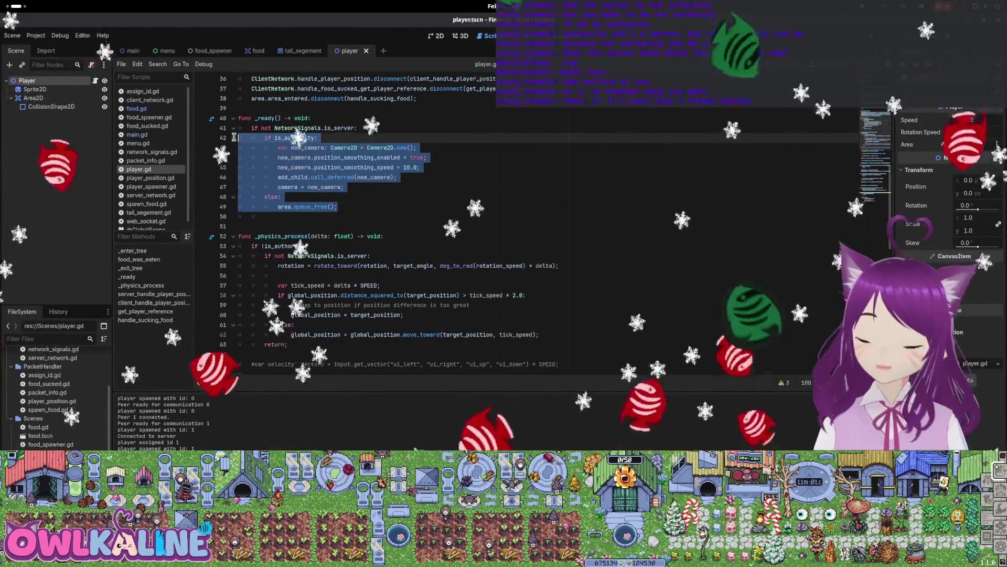
left_click(383, 167)
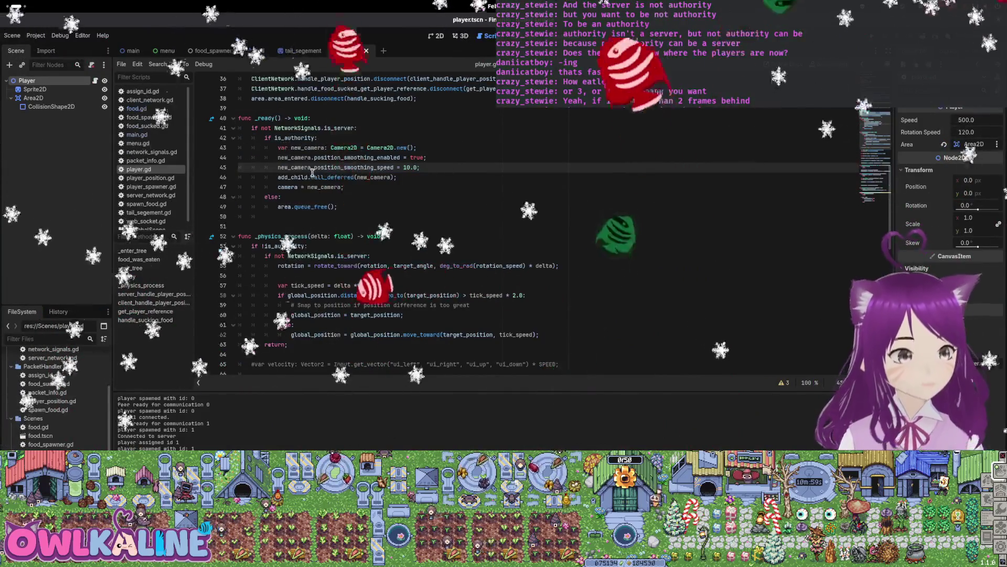
left_click(536, 157)
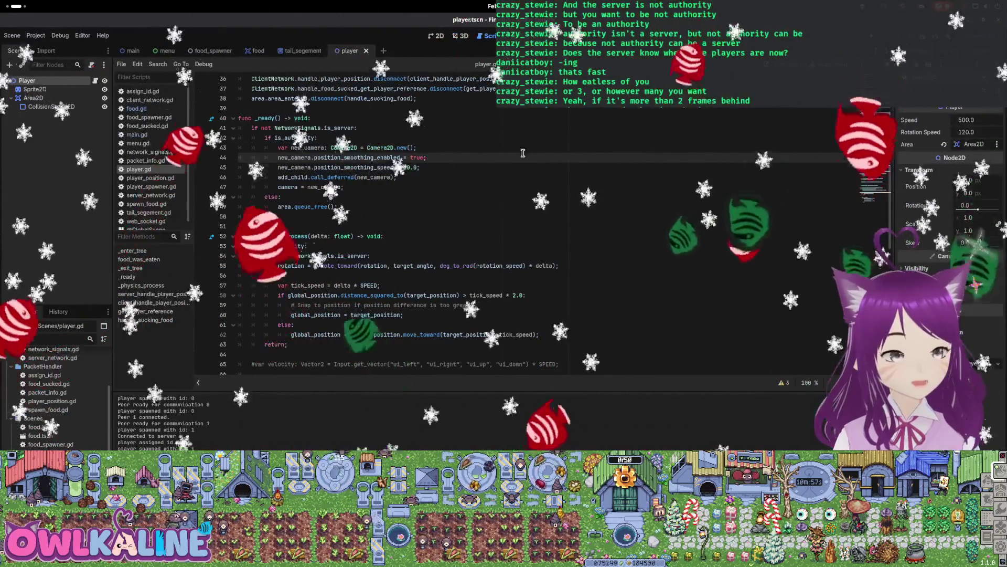
Step: Switch from the menu scene to the main scene and bring up the Project menu
left_click(163, 51)
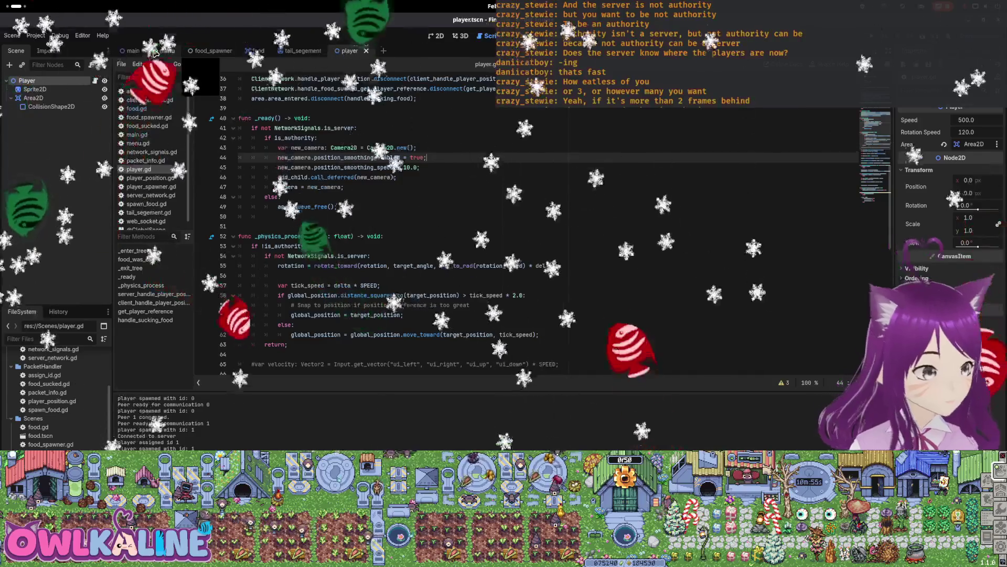
left_click(133, 51)
left_click(36, 35)
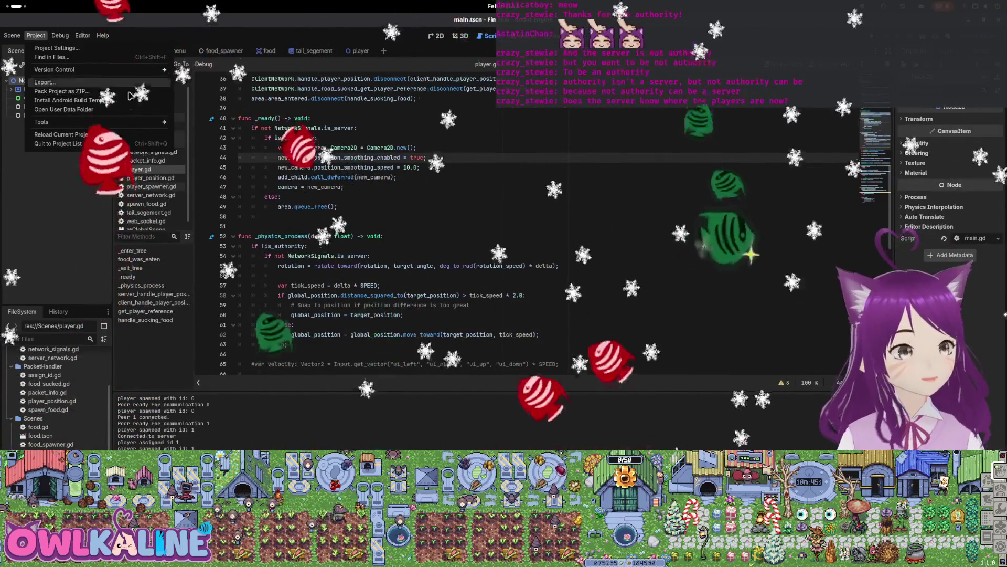
Step: Dismiss the Project menu without choosing anything, scroll player.gd up, and show the Audio panel
mouse_move(103, 32)
mouse_move(35, 36)
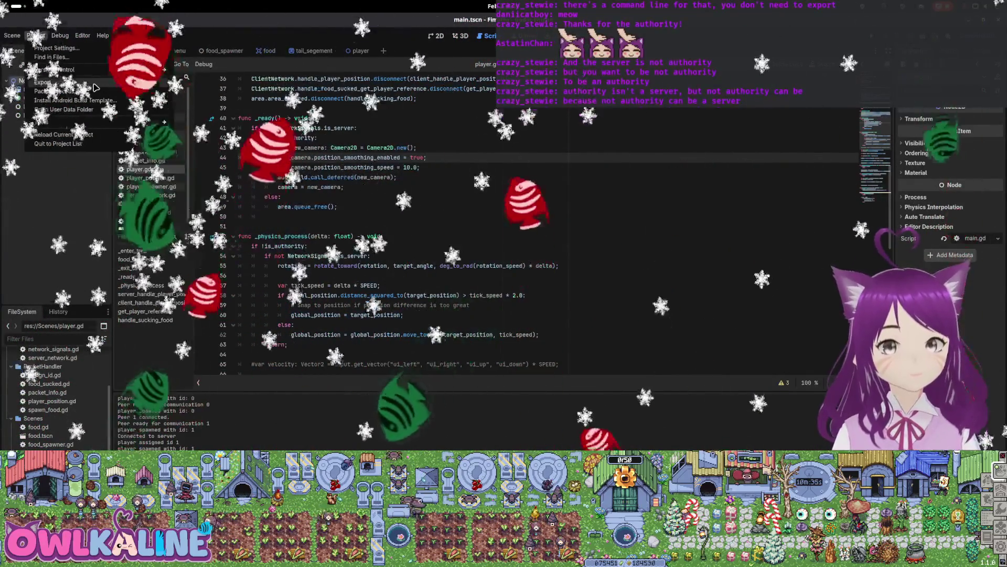
left_click(500, 122)
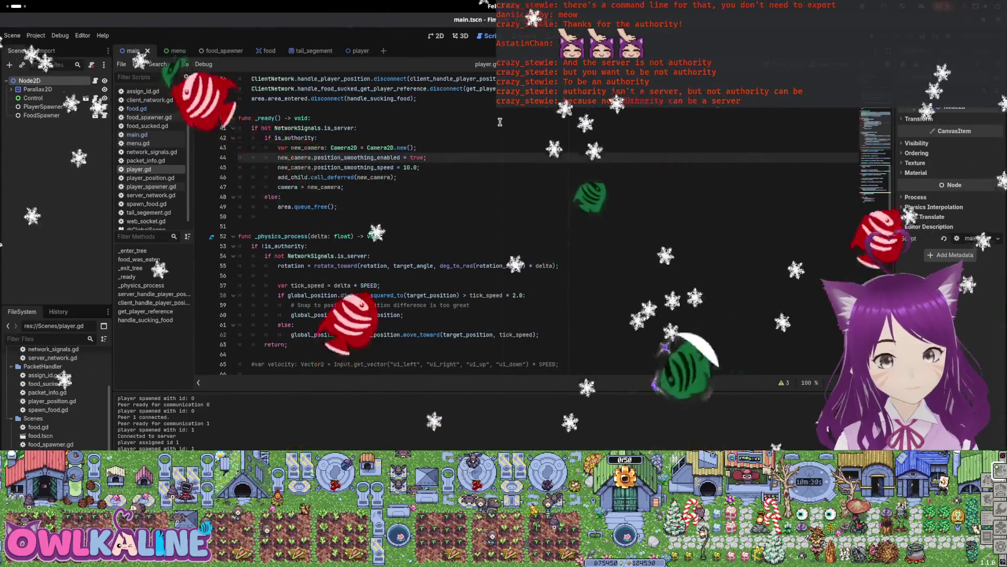
scroll(499, 137, "up", 10)
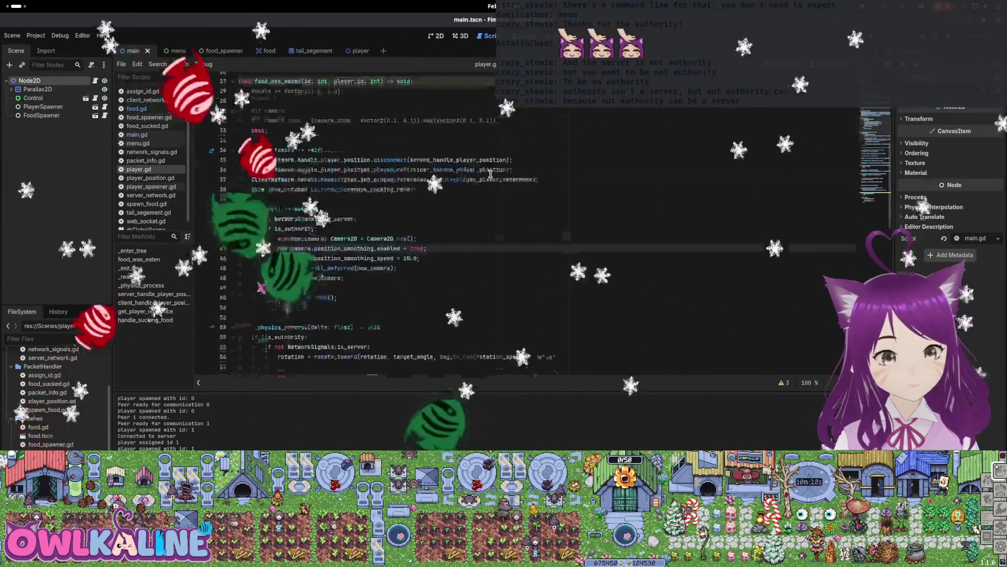
left_click(199, 551)
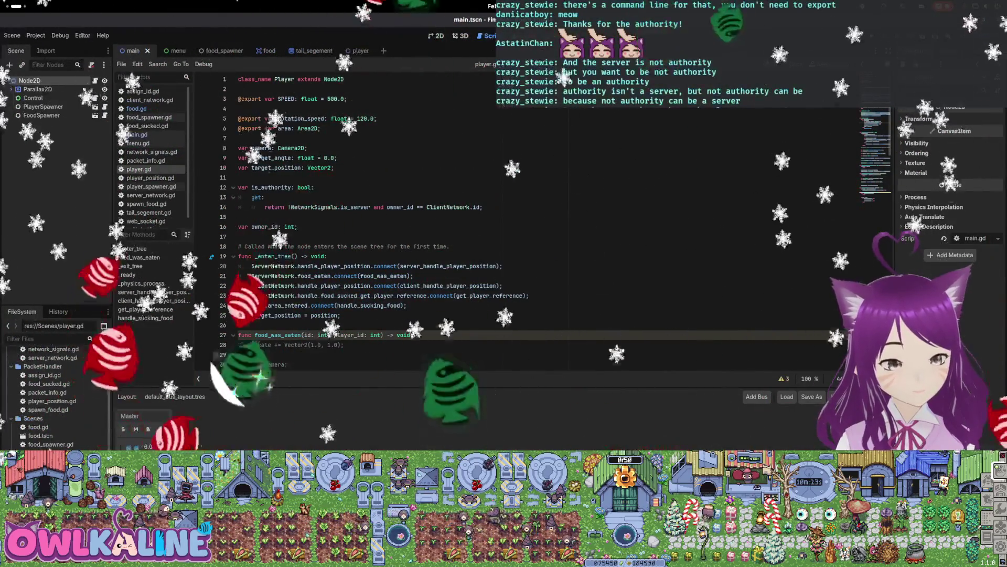
Step: Hide the Audio bus panel, restore the Output log, and scroll player.gd down to line 82
key("ctrl+j")
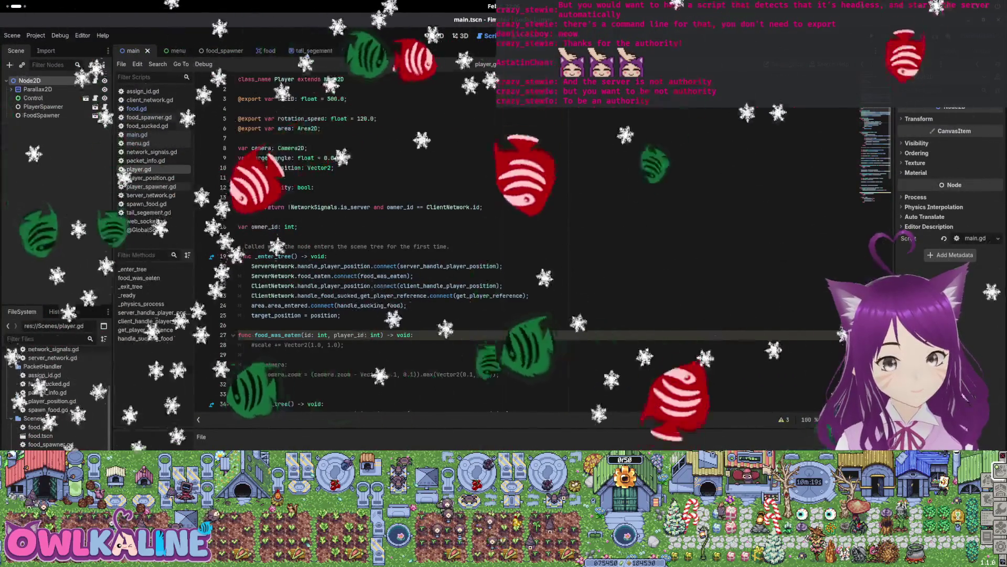
key("F5")
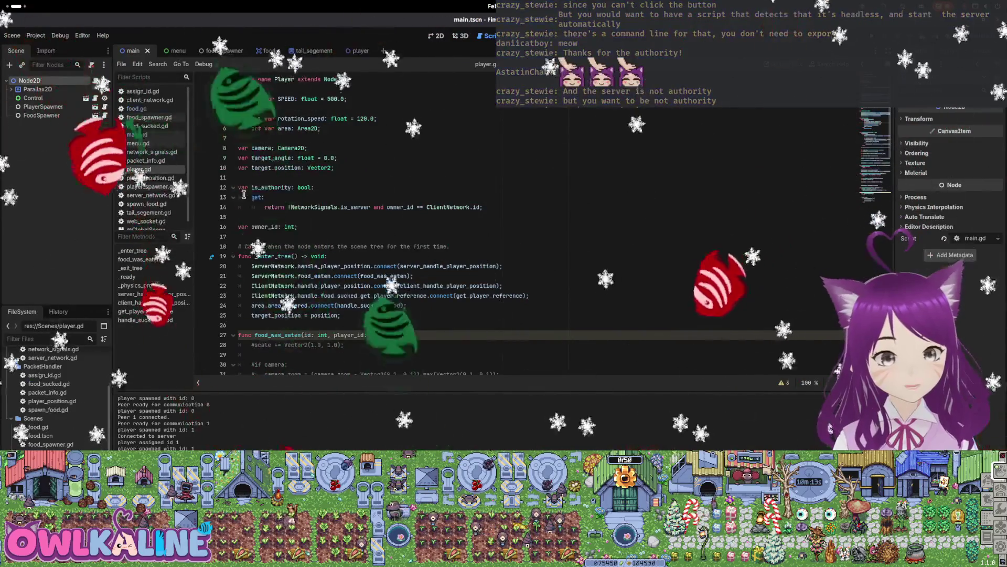
scroll(347, 230, "down", 5)
scroll(347, 229, "down", 20)
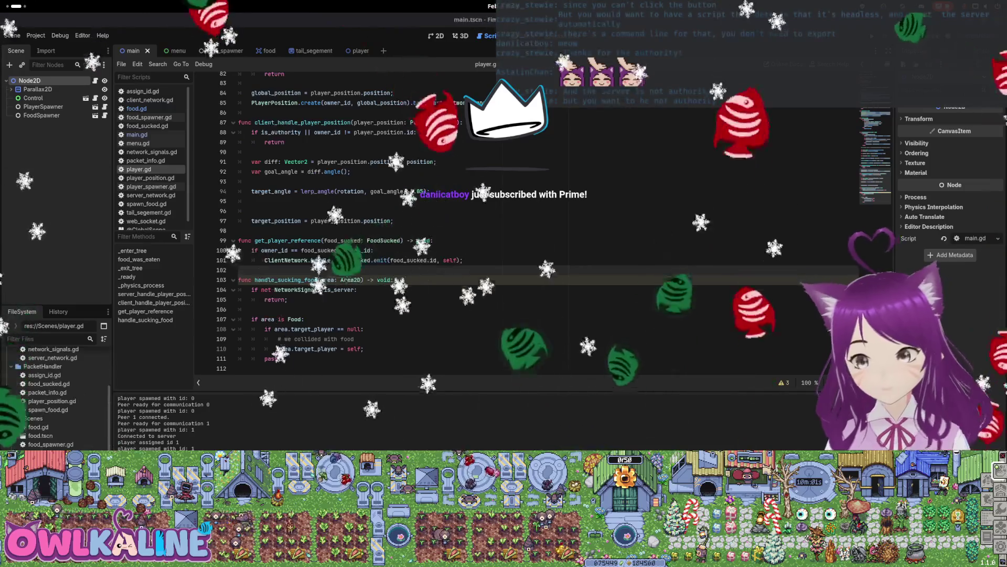
Step: Delete the empty line 95 in client_handle_player_position, save player.gd, and return to the top
left_click(475, 202)
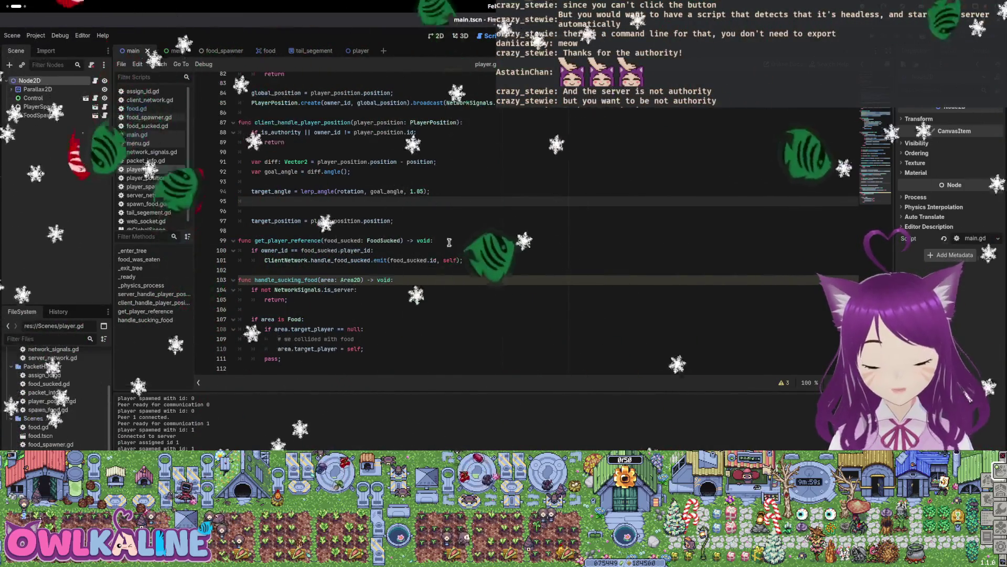
scroll(341, 239, "up", 7)
scroll(341, 239, "down", 2)
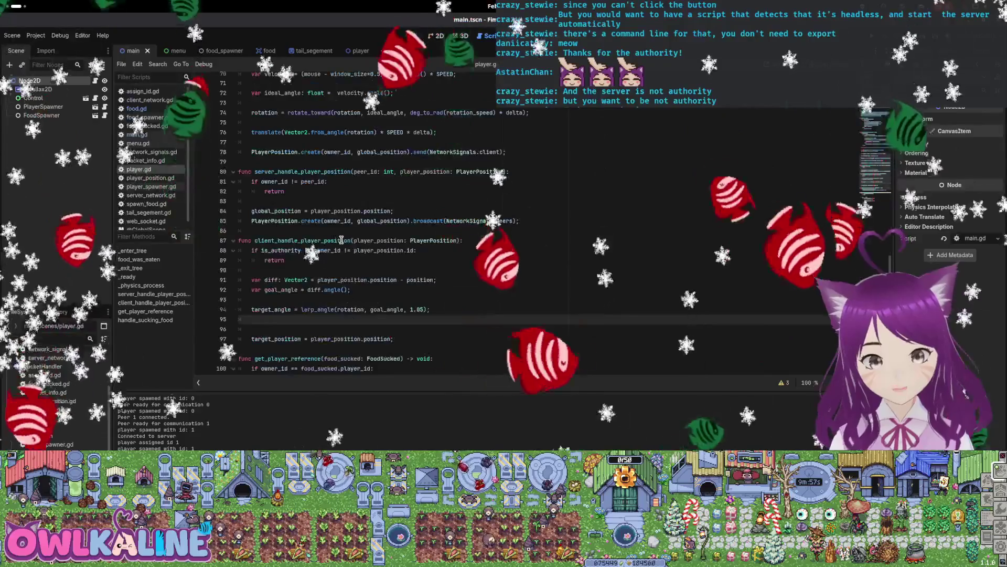
key("BackSpace")
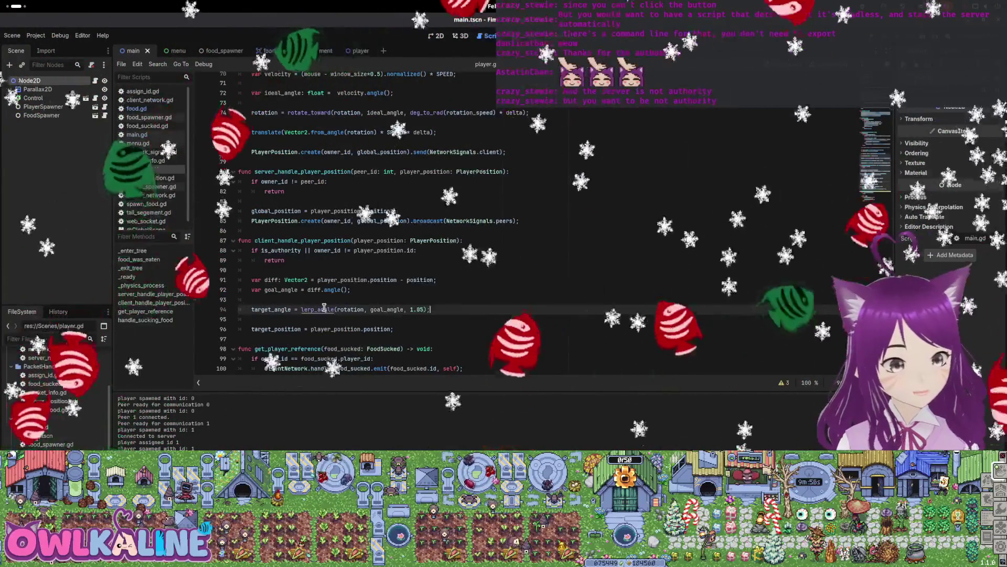
key("ctrl+s")
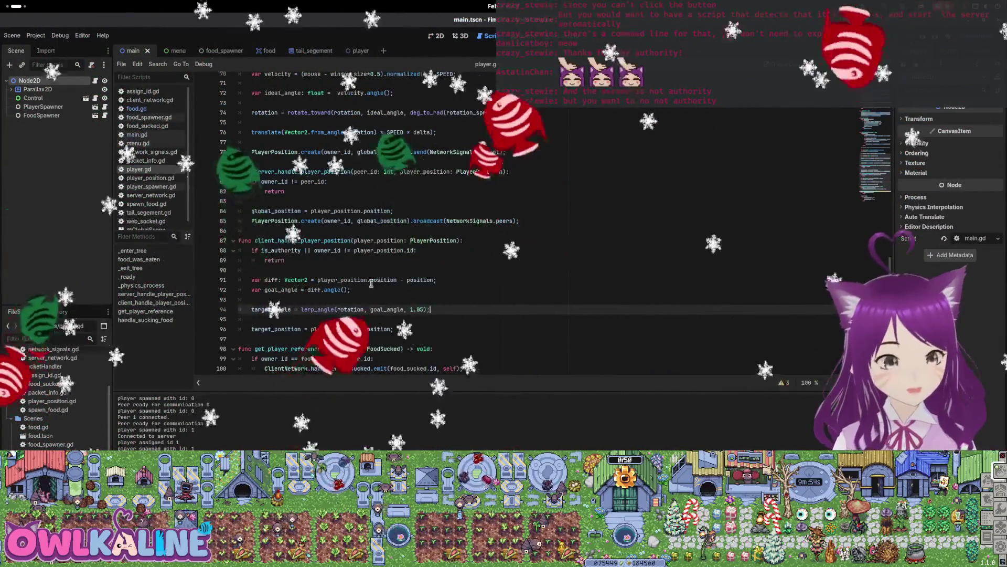
scroll(357, 288, "up", 20)
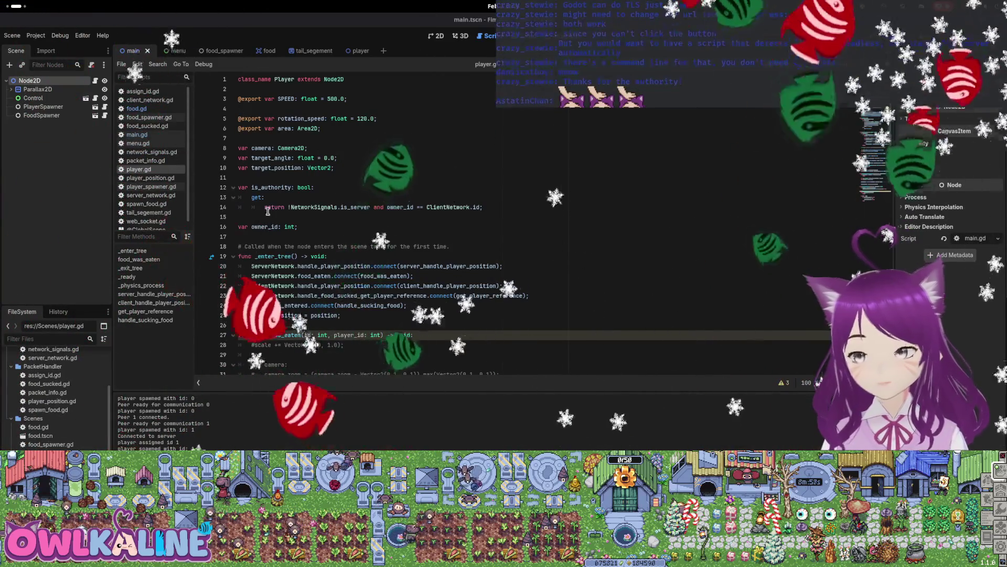
scroll(61, 359, "up", 3)
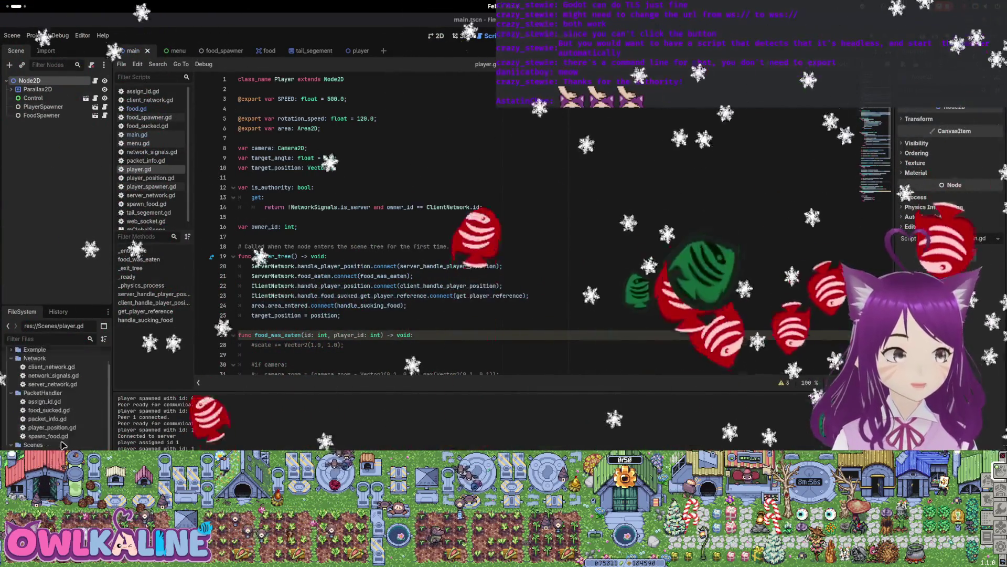